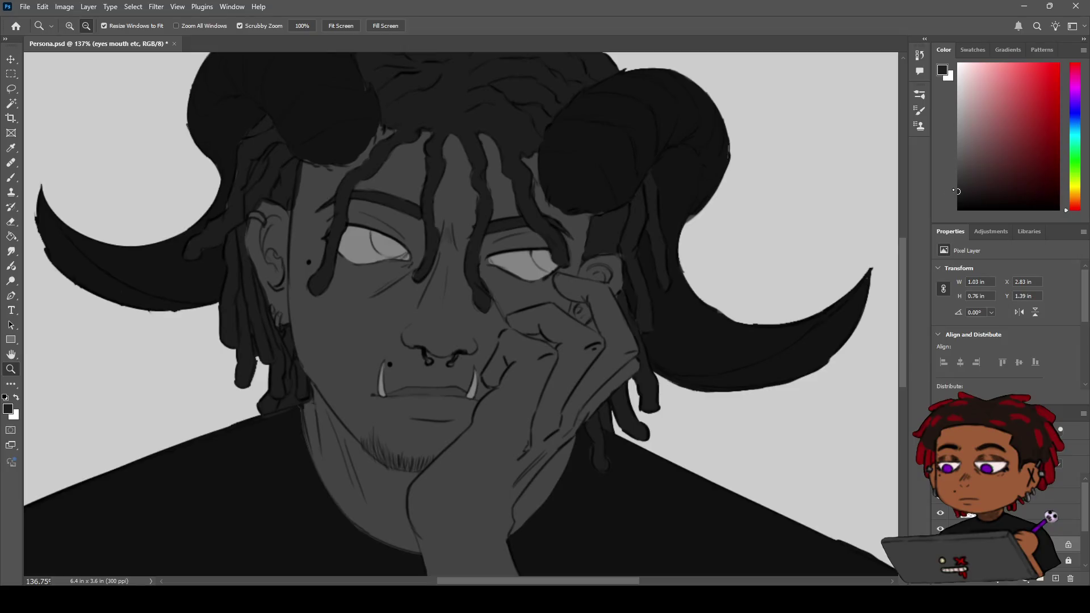
- Pick a near-black paint colour and zoom in on the eyes with the Brush ready
{"action": "left_click", "coordinate": [960, 189]}
{"action": "left_click_drag", "start_coordinate": [959, 189], "coordinate": [957, 193]}
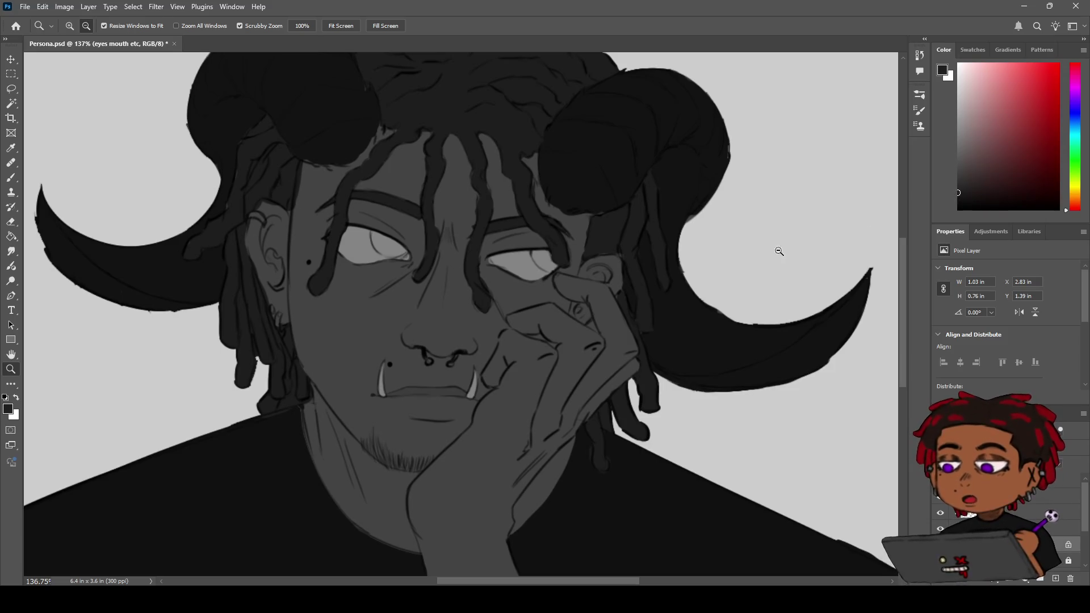
{"action": "mouse_move", "coordinate": [502, 206]}
{"action": "left_mouse_down"}
{"action": "mouse_move", "coordinate": [518, 237]}
{"action": "mouse_move", "coordinate": [572, 222]}
{"action": "left_mouse_up"}
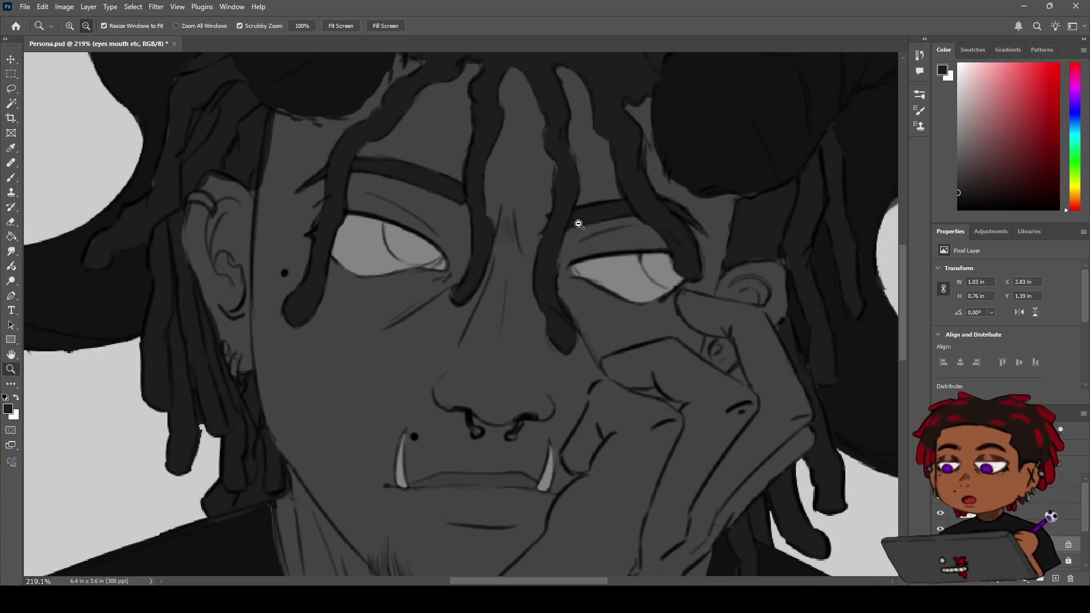
{"action": "key", "text": "b"}
- Paint a dark pupil into the right-hand eye, covering its highlight and enlarging it toward the lower right
{"action": "mouse_move", "coordinate": [658, 266]}
{"action": "left_mouse_down"}
{"action": "mouse_move", "coordinate": [649, 261]}
{"action": "mouse_move", "coordinate": [660, 260]}
{"action": "left_mouse_up"}
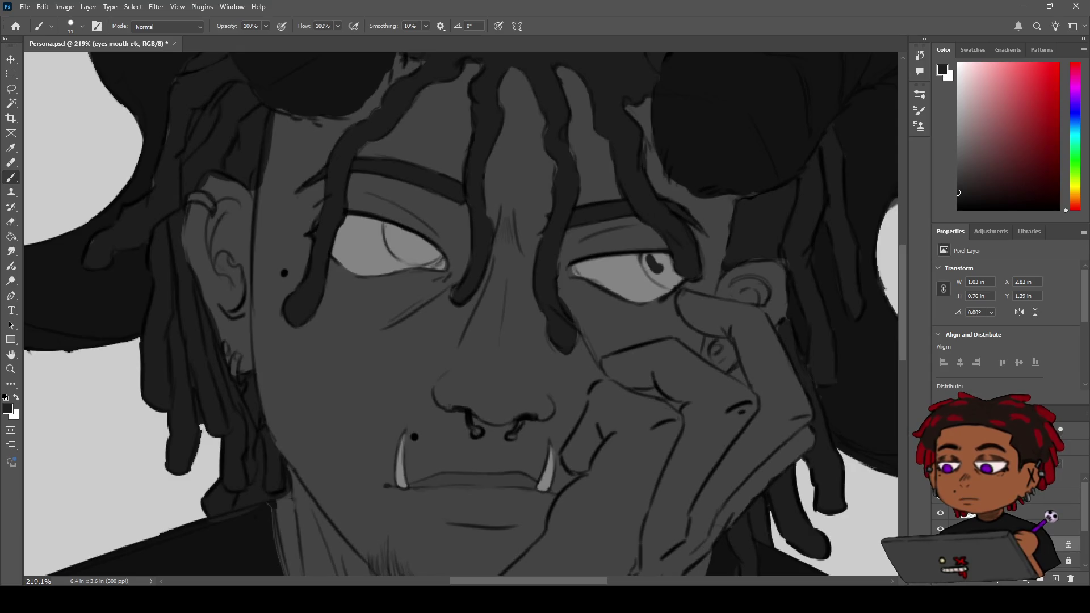
{"action": "left_click_drag", "start_coordinate": [656, 263], "coordinate": [662, 264]}
{"action": "mouse_move", "coordinate": [652, 272]}
{"action": "left_mouse_down"}
{"action": "mouse_move", "coordinate": [679, 274]}
{"action": "mouse_move", "coordinate": [679, 263]}
{"action": "mouse_move", "coordinate": [658, 259]}
{"action": "left_mouse_up"}
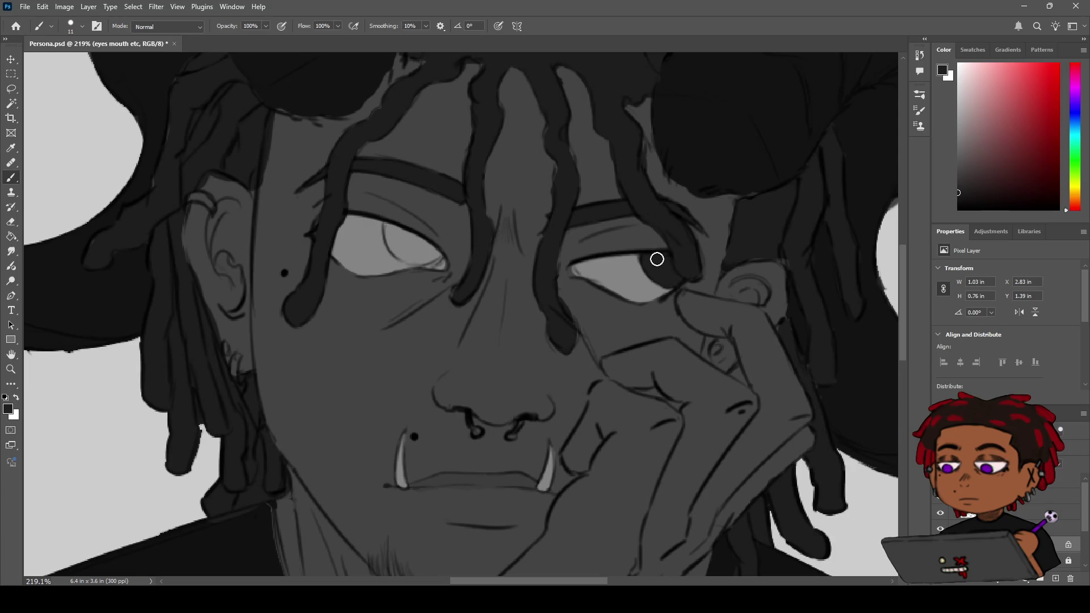
- Paint a full dark iris into the left eye, redoing the first attempt
{"action": "mouse_move", "coordinate": [385, 224]}
{"action": "left_mouse_down"}
{"action": "mouse_move", "coordinate": [396, 246]}
{"action": "mouse_move", "coordinate": [434, 256]}
{"action": "mouse_move", "coordinate": [397, 233]}
{"action": "left_mouse_up"}
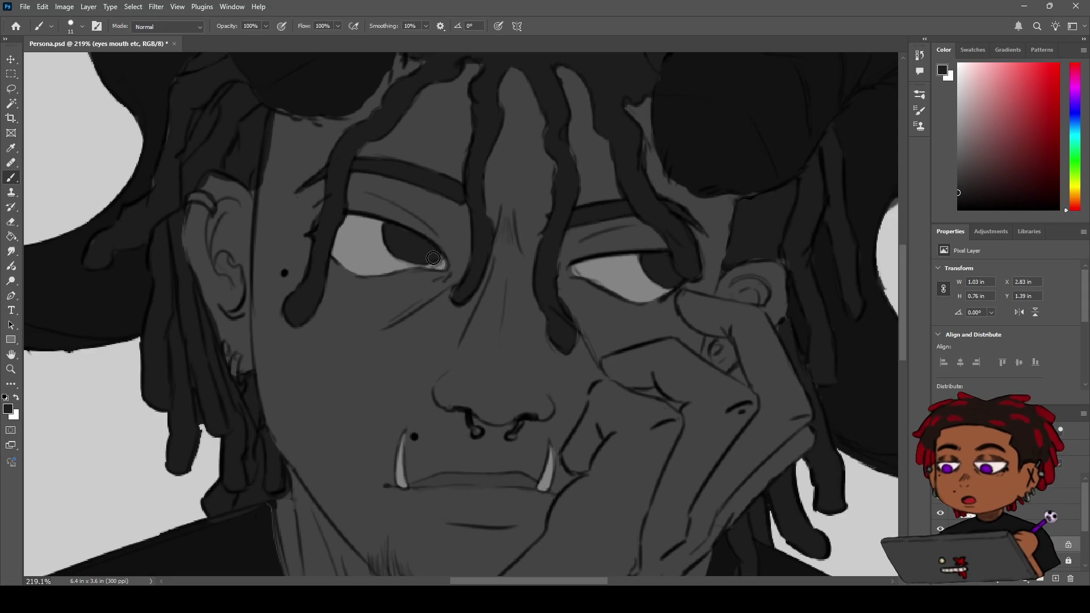
{"action": "key", "text": "ctrl+z"}
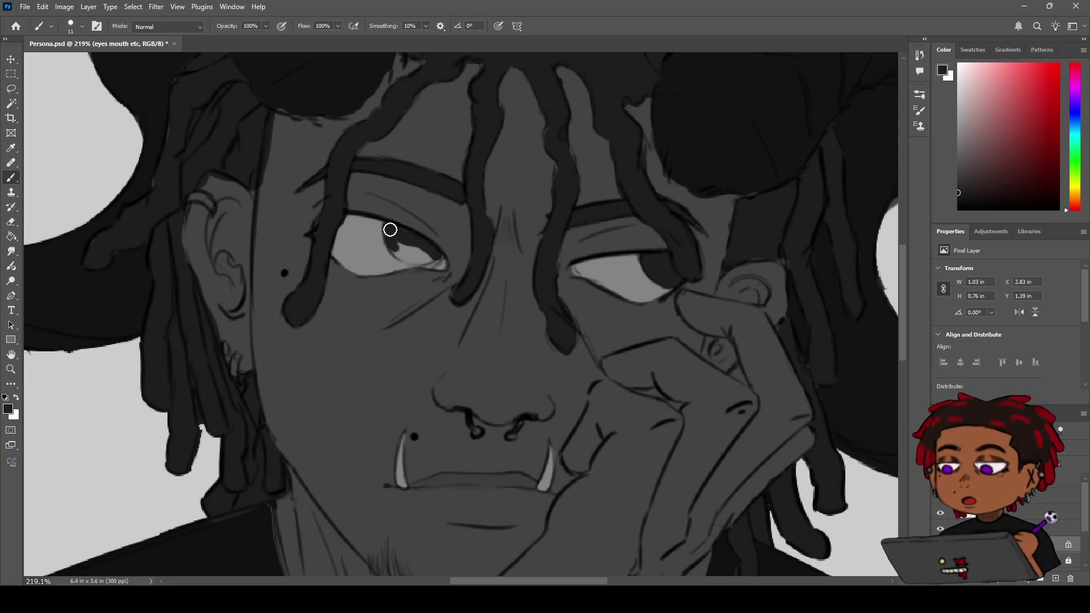
{"action": "left_click_drag", "start_coordinate": [391, 233], "coordinate": [426, 253]}
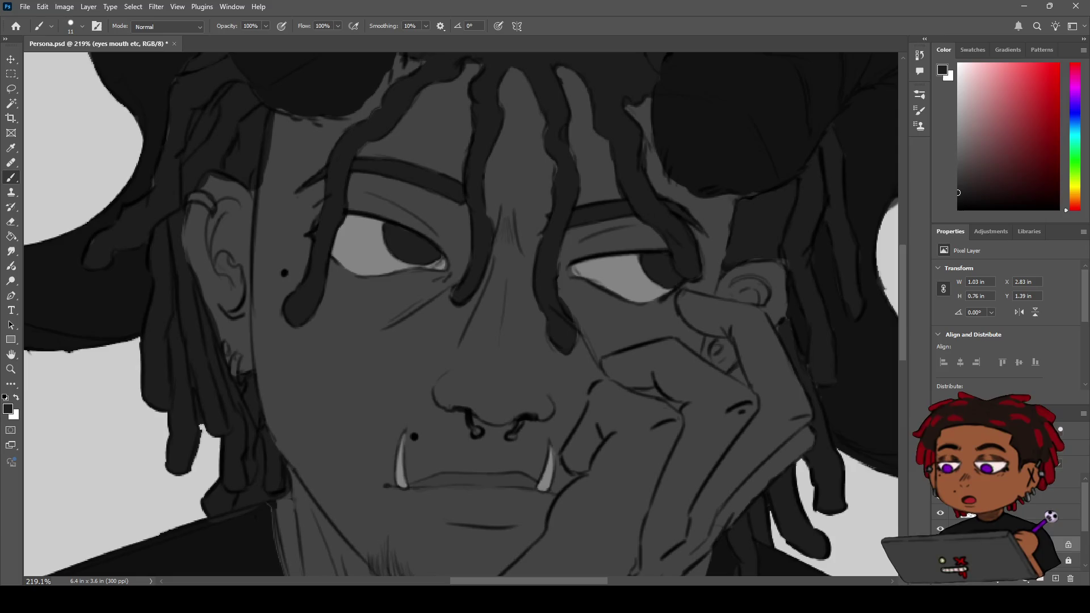
{"action": "scroll", "coordinate": [451, 222], "scroll_direction": "down", "scroll_amount": 3}
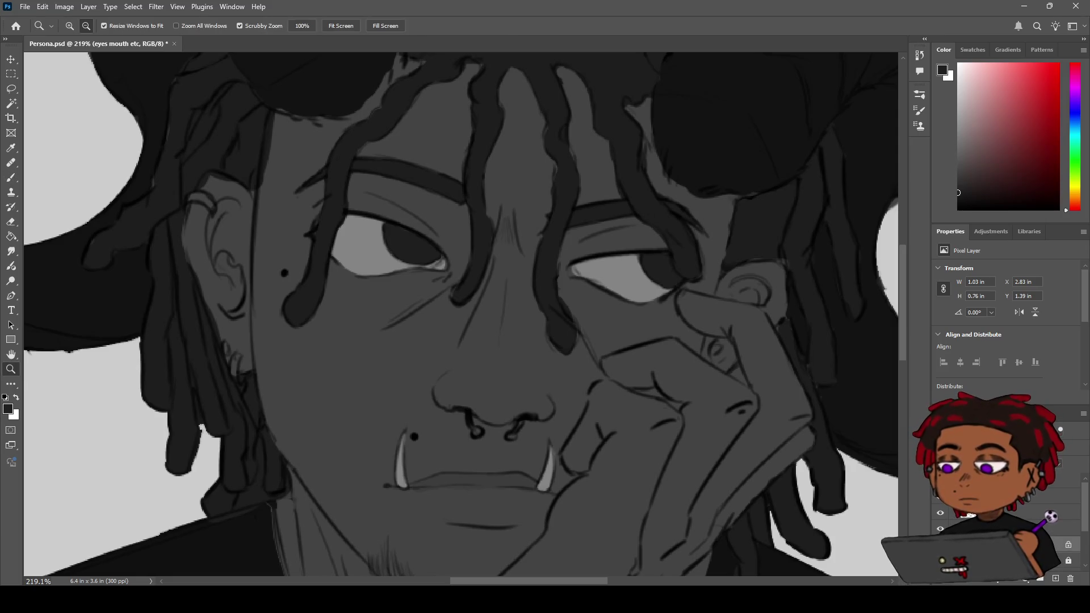
- Zoom out and pan to bring the whole portrait into view
{"action": "scroll", "coordinate": [451, 222], "scroll_direction": "up", "scroll_amount": 2}
{"action": "key", "text": "z"}
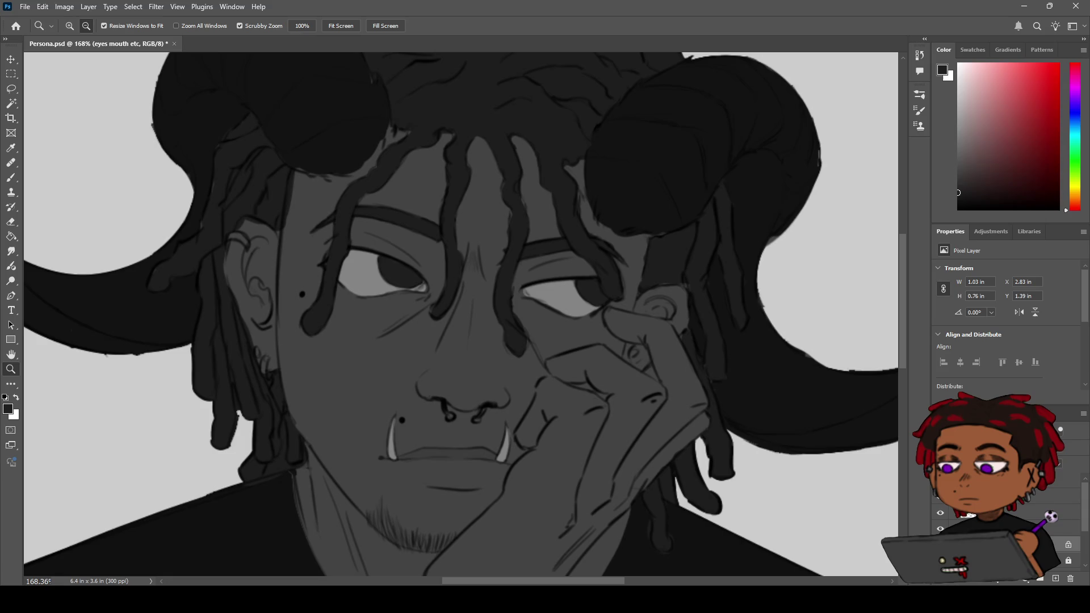
{"action": "scroll", "coordinate": [546, 281], "scroll_direction": "down", "scroll_amount": 5}
{"action": "key", "text": "h"}
{"action": "left_click_drag", "start_coordinate": [494, 293], "coordinate": [528, 283]}
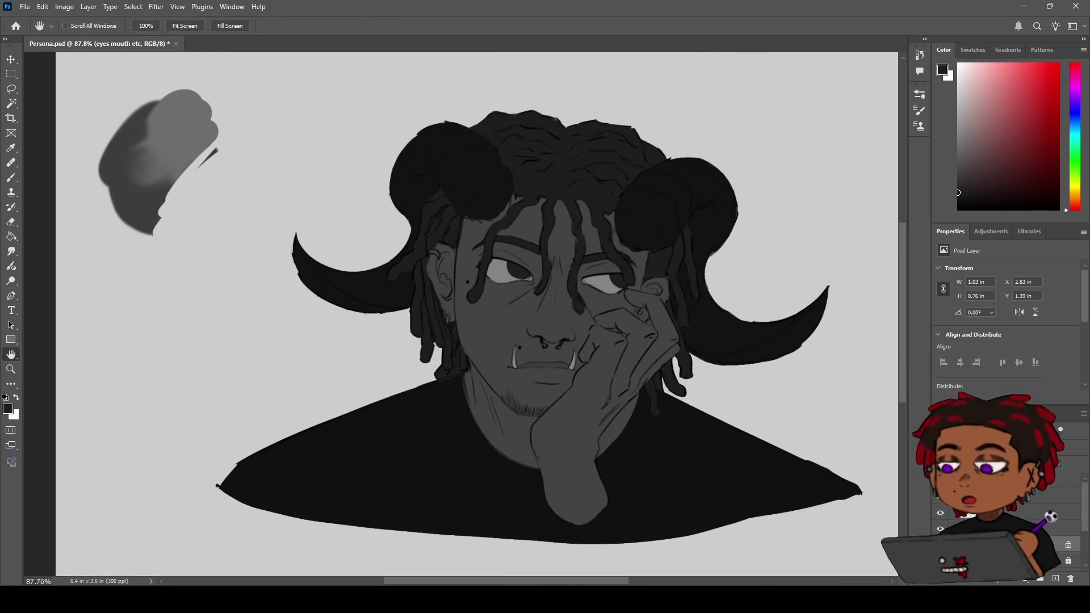
- Erase the grey blob at the canvas top-left on the Outline layer, then reselect the eyes mouth etc layer
{"action": "left_click", "coordinate": [994, 481]}
{"action": "key", "text": "e"}
{"action": "mouse_move", "coordinate": [256, 133]}
{"action": "left_mouse_down"}
{"action": "mouse_move", "coordinate": [197, 107]}
{"action": "mouse_move", "coordinate": [112, 171]}
{"action": "left_mouse_up"}
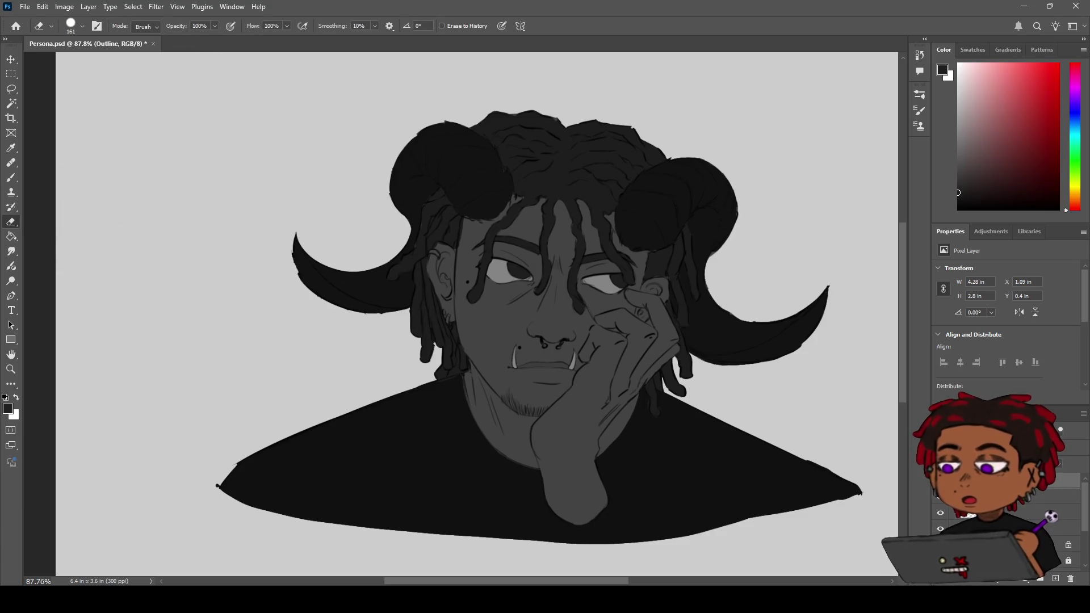
{"action": "left_click", "coordinate": [993, 465]}
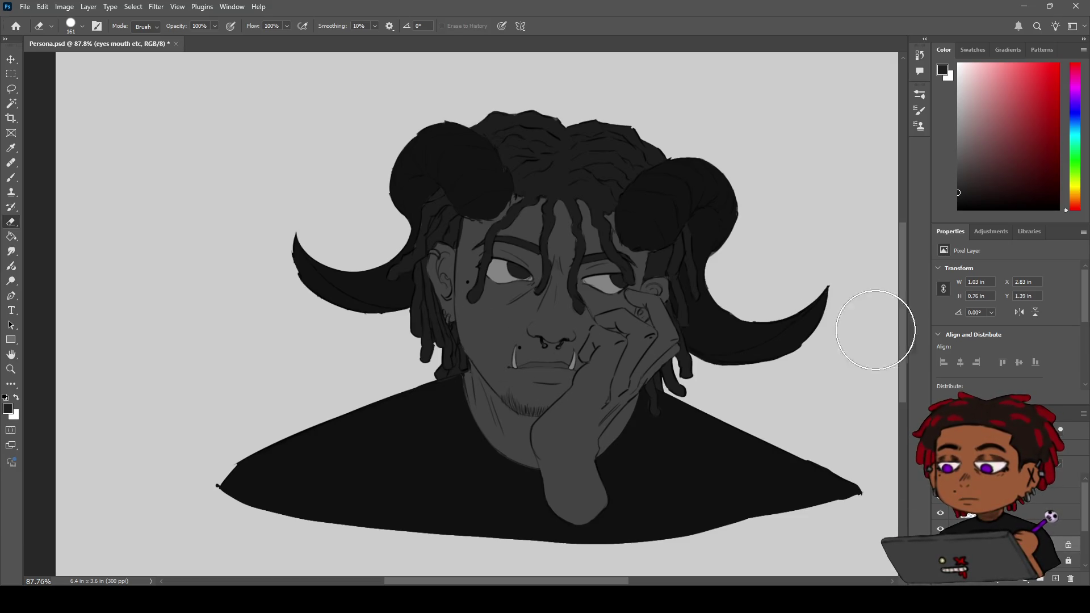
- Zoom and pan back in so the face is centred
{"action": "key", "text": "z"}
{"action": "scroll", "coordinate": [575, 302], "scroll_direction": "up", "scroll_amount": 3}
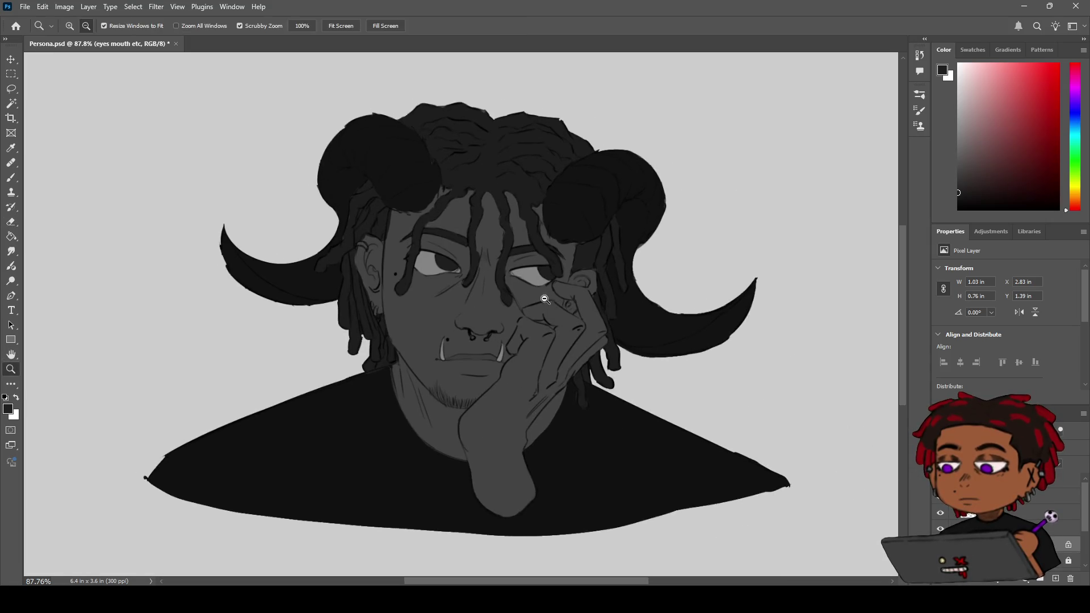
{"action": "scroll", "coordinate": [575, 301], "scroll_direction": "up", "scroll_amount": 3}
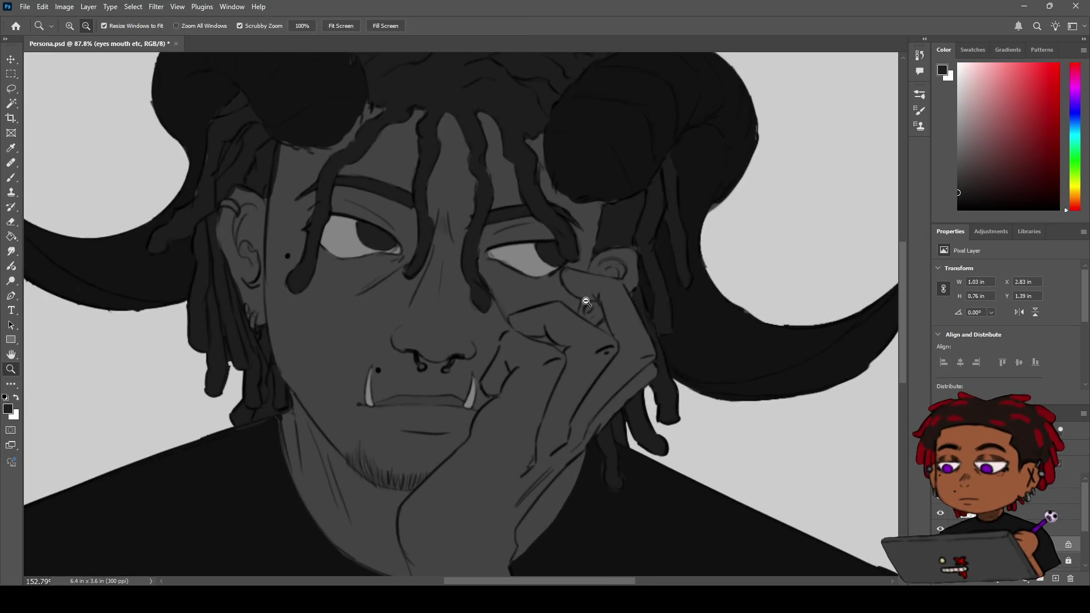
{"action": "key", "text": "h"}
{"action": "mouse_move", "coordinate": [597, 302]}
{"action": "left_mouse_down"}
{"action": "mouse_move", "coordinate": [625, 312]}
{"action": "mouse_move", "coordinate": [592, 296]}
{"action": "left_mouse_up"}
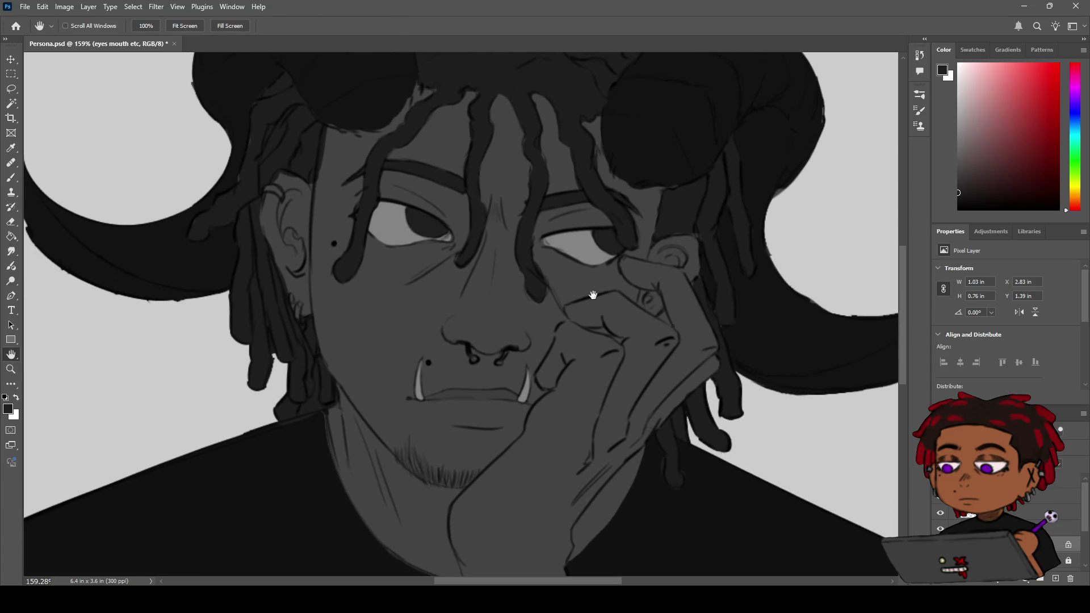
{"action": "key", "text": "z"}
{"action": "scroll", "coordinate": [593, 295], "scroll_direction": "down", "scroll_amount": 4}
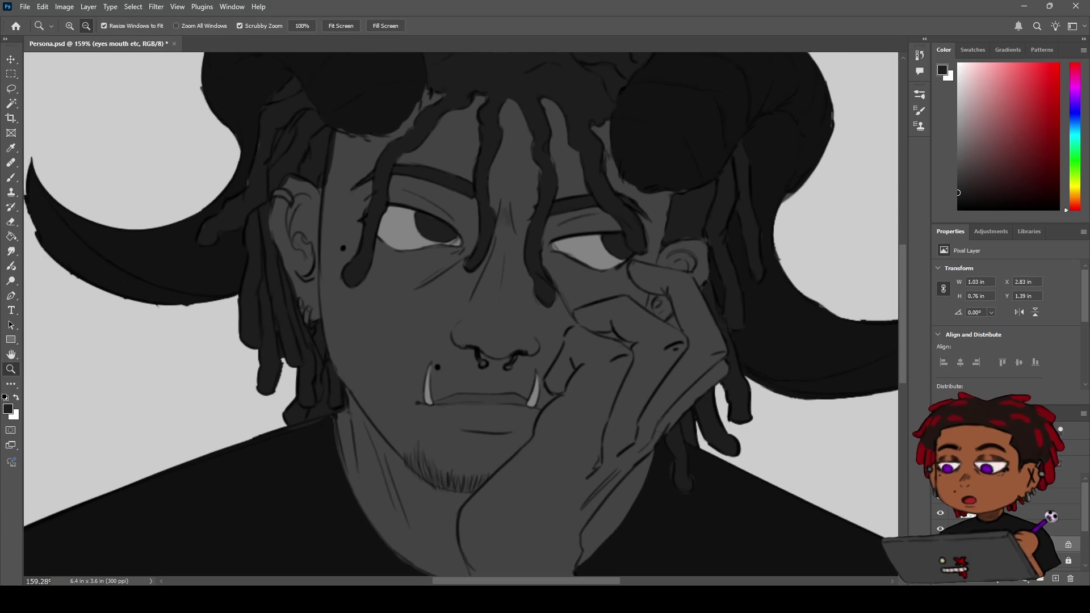
{"action": "scroll", "coordinate": [592, 299], "scroll_direction": "up", "scroll_amount": 2}
{"action": "scroll", "coordinate": [592, 299], "scroll_direction": "up", "scroll_amount": 2}
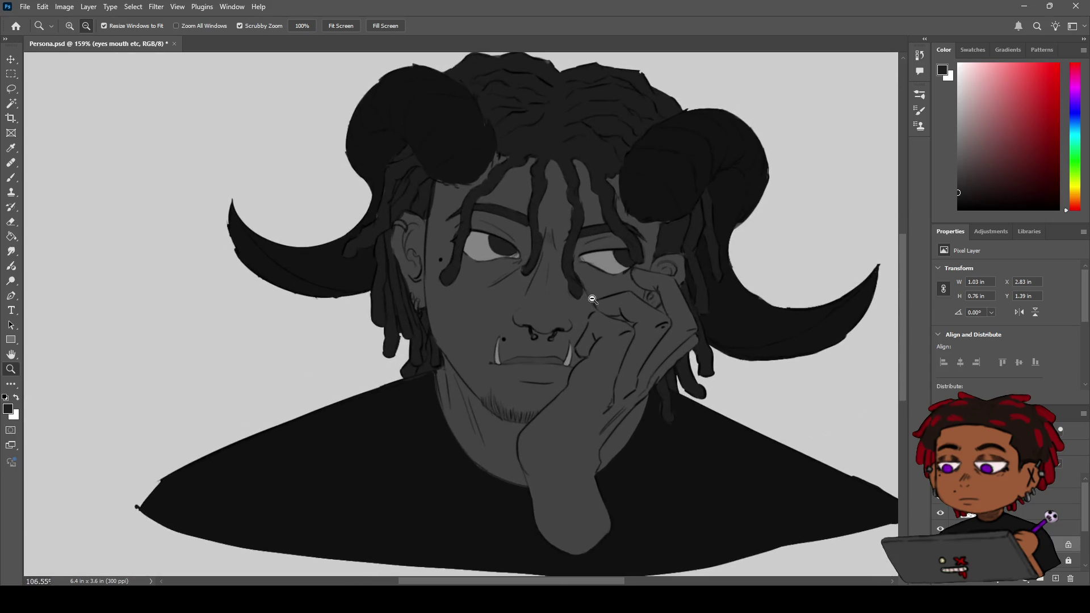
{"action": "scroll", "coordinate": [597, 298], "scroll_direction": "up", "scroll_amount": 1}
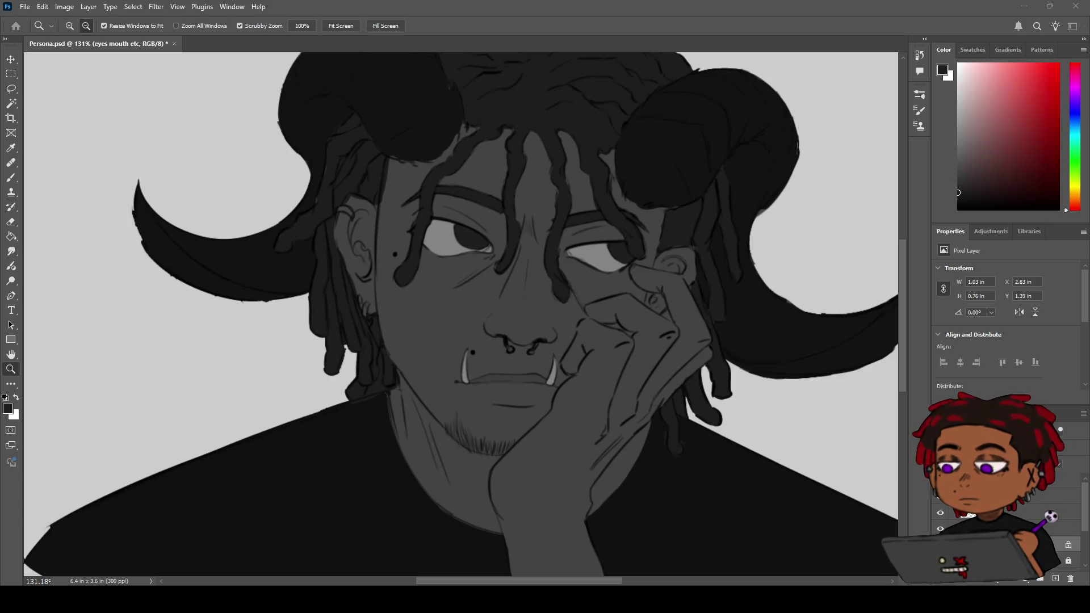
- On the Jewlery layer, pick a light grey paint colour and zoom in on the left ear
{"action": "left_click", "coordinate": [1062, 544]}
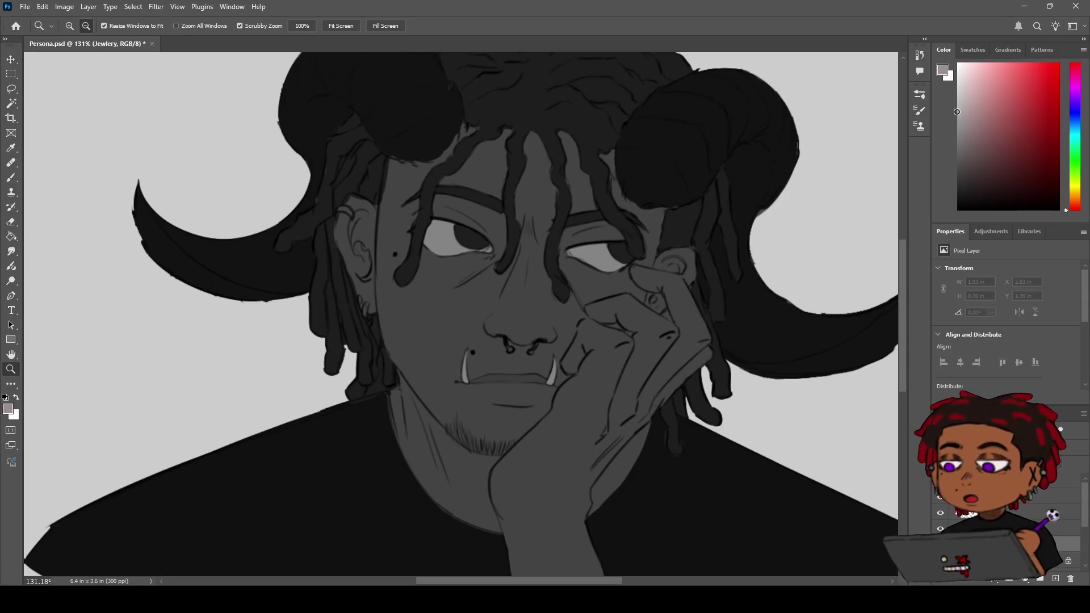
{"action": "left_click", "coordinate": [958, 104]}
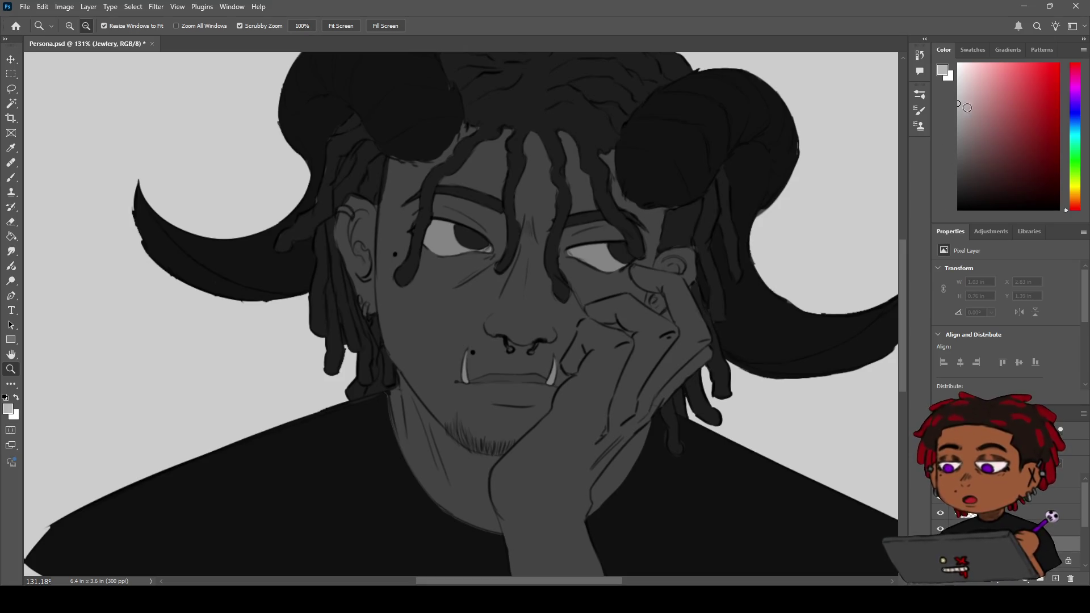
{"action": "left_click", "coordinate": [956, 99]}
{"action": "left_click", "coordinate": [956, 101]}
{"action": "left_click", "coordinate": [959, 97]}
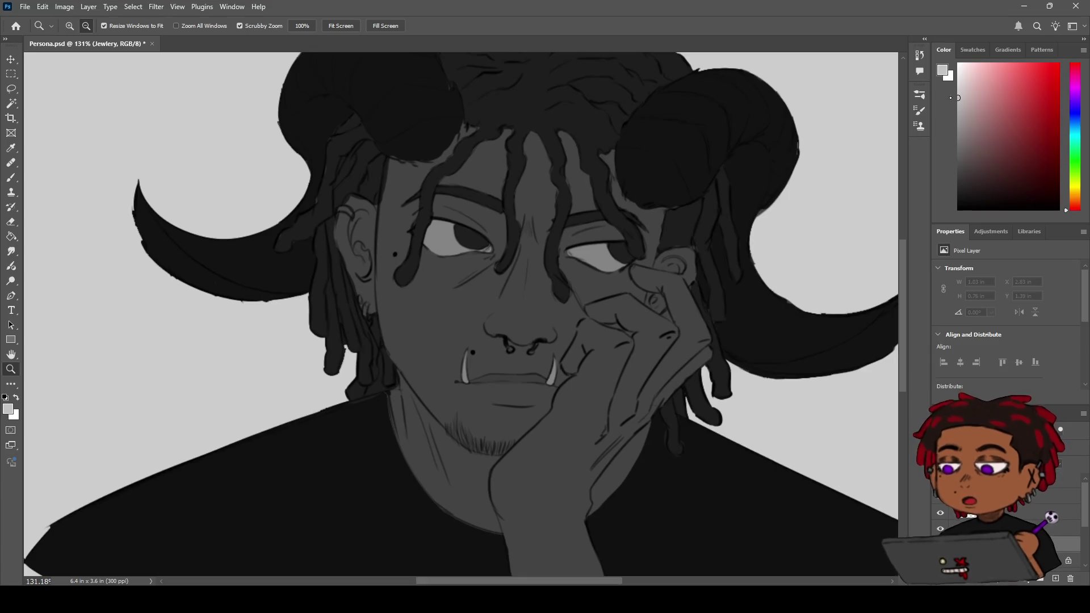
{"action": "mouse_move", "coordinate": [639, 388]}
{"action": "left_mouse_down"}
{"action": "mouse_move", "coordinate": [596, 341]}
{"action": "mouse_move", "coordinate": [657, 365]}
{"action": "mouse_move", "coordinate": [543, 310]}
{"action": "mouse_move", "coordinate": [594, 295]}
{"action": "mouse_move", "coordinate": [570, 296]}
{"action": "left_mouse_up"}
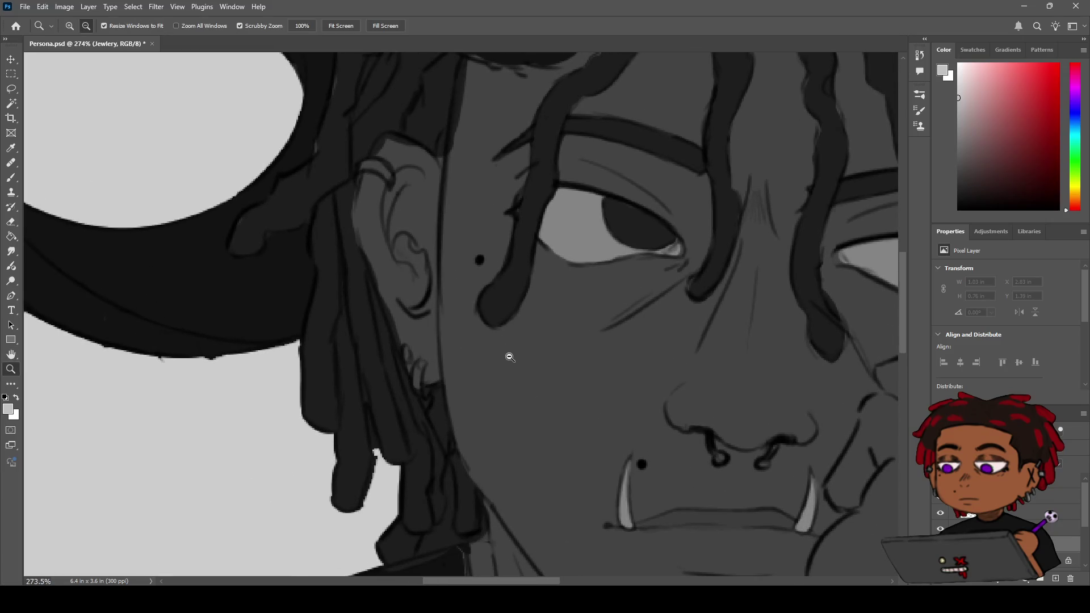
{"action": "key", "text": "b"}
- Paint white highlights on the earring and along the upper ear ring
{"action": "mouse_move", "coordinate": [418, 365]}
{"action": "left_mouse_down"}
{"action": "mouse_move", "coordinate": [425, 393]}
{"action": "mouse_move", "coordinate": [425, 362]}
{"action": "left_mouse_up"}
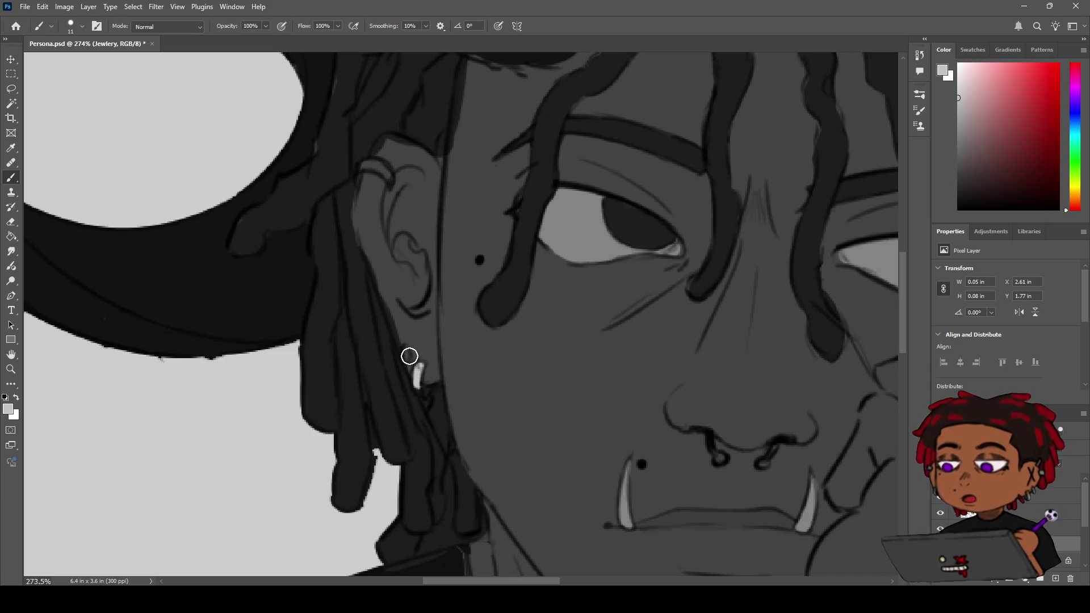
{"action": "left_click_drag", "start_coordinate": [407, 349], "coordinate": [407, 356]}
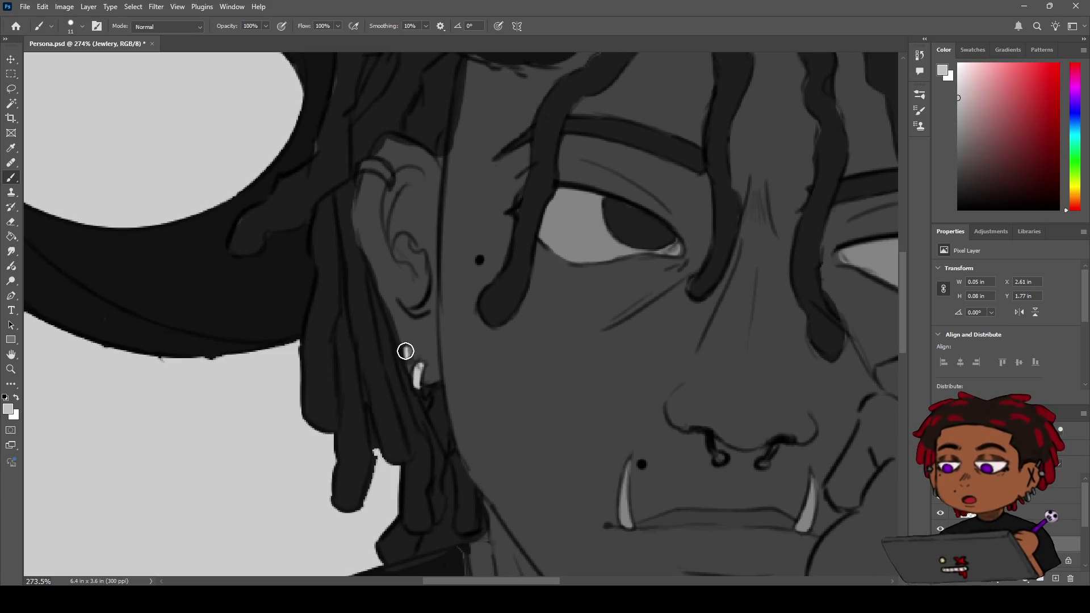
{"action": "mouse_move", "coordinate": [372, 165]}
{"action": "left_mouse_down"}
{"action": "mouse_move", "coordinate": [358, 173]}
{"action": "mouse_move", "coordinate": [380, 169]}
{"action": "left_mouse_up"}
{"action": "key", "text": "ctrl+z"}
{"action": "left_click_drag", "start_coordinate": [360, 169], "coordinate": [386, 173]}
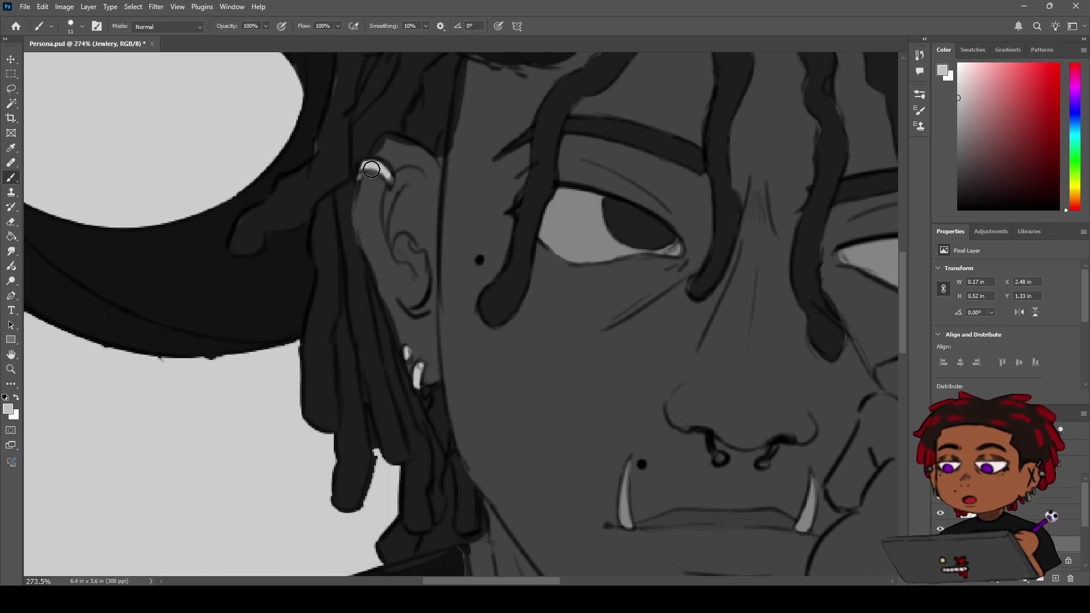
{"action": "mouse_move", "coordinate": [392, 178]}
{"action": "left_mouse_down"}
{"action": "mouse_move", "coordinate": [369, 166]}
{"action": "mouse_move", "coordinate": [387, 168]}
{"action": "left_mouse_up"}
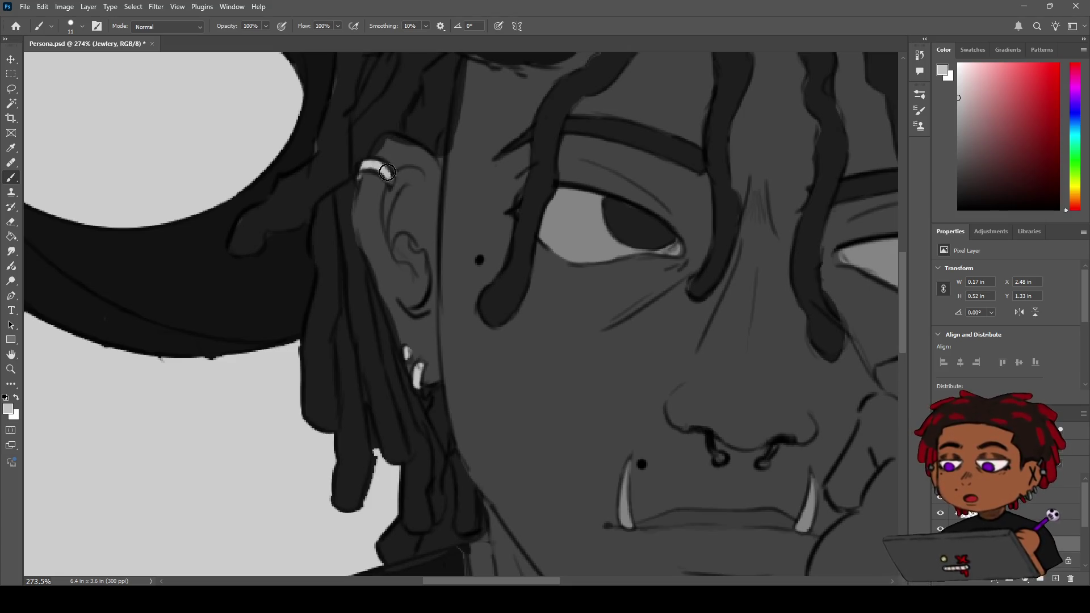
- Paint white highlights on the left nose ring, then review the face at a wider zoom
{"action": "key", "text": "h"}
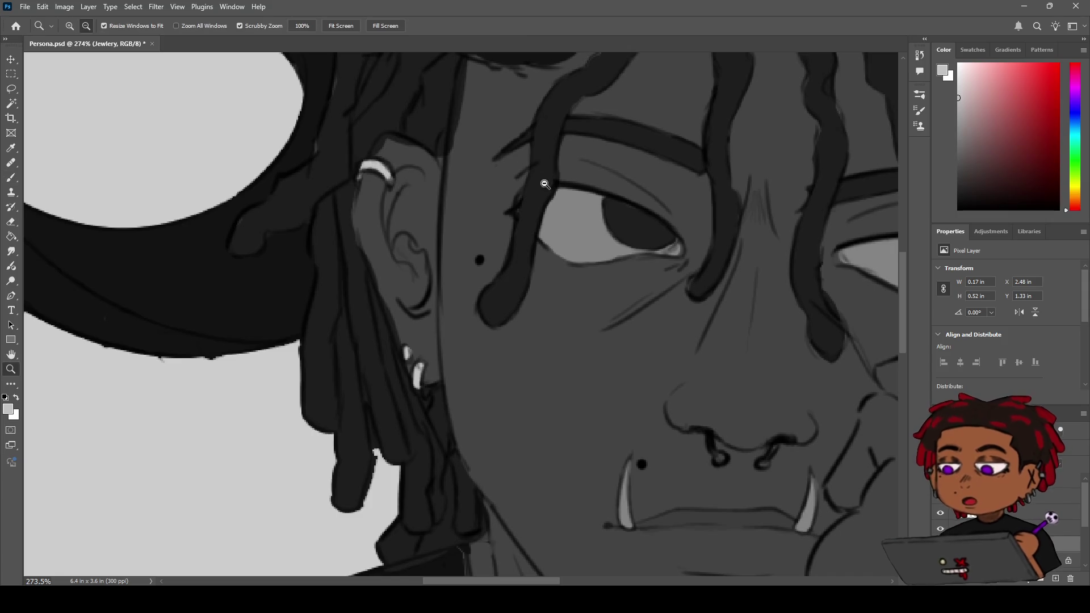
{"action": "scroll", "coordinate": [528, 207], "scroll_direction": "down", "scroll_amount": 3}
{"action": "left_click_drag", "start_coordinate": [530, 201], "coordinate": [441, 209]}
{"action": "key", "text": "z"}
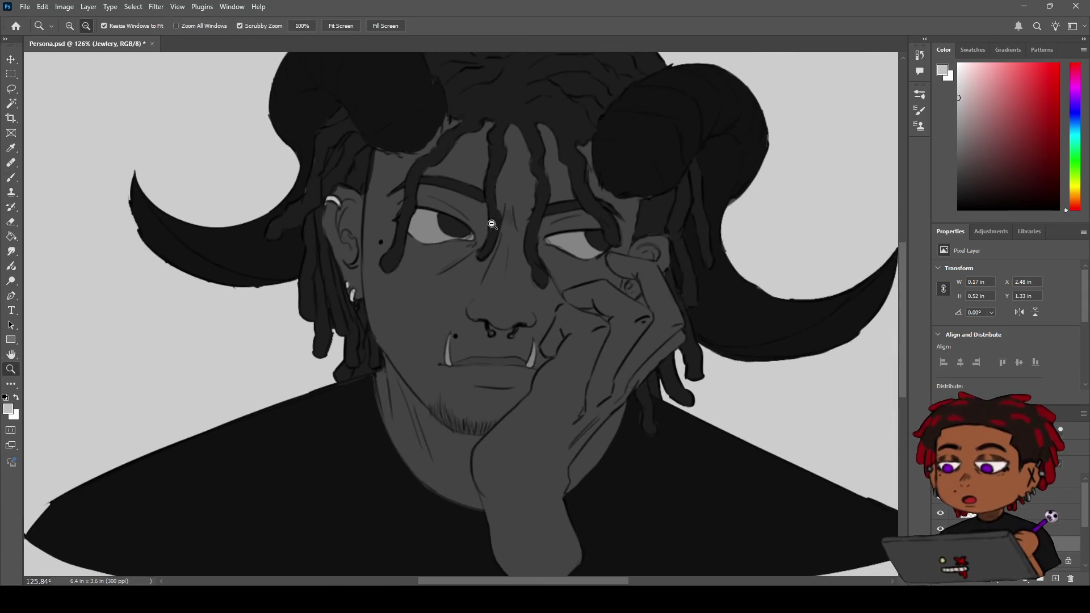
{"action": "scroll", "coordinate": [489, 225], "scroll_direction": "up", "scroll_amount": 6}
{"action": "key", "text": "b"}
{"action": "mouse_move", "coordinate": [448, 386]}
{"action": "left_mouse_down"}
{"action": "mouse_move", "coordinate": [443, 358]}
{"action": "mouse_move", "coordinate": [464, 377]}
{"action": "mouse_move", "coordinate": [510, 383]}
{"action": "mouse_move", "coordinate": [522, 369]}
{"action": "mouse_move", "coordinate": [500, 339]}
{"action": "mouse_move", "coordinate": [466, 336]}
{"action": "mouse_move", "coordinate": [501, 325]}
{"action": "left_mouse_up"}
{"action": "key", "text": "z"}
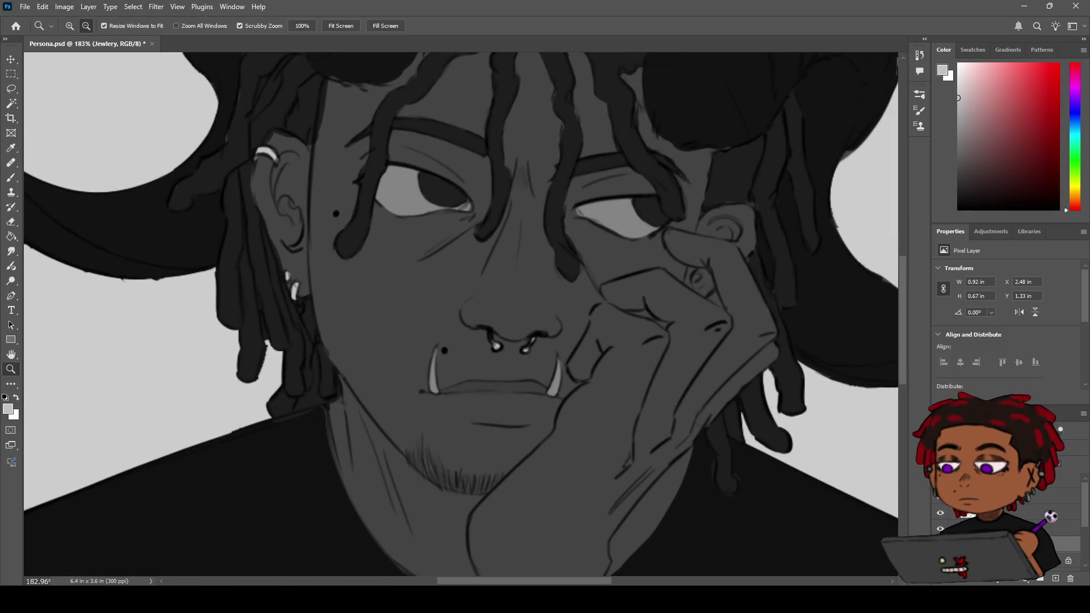
{"action": "mouse_move", "coordinate": [546, 295]}
{"action": "left_mouse_down"}
{"action": "mouse_move", "coordinate": [443, 301]}
{"action": "mouse_move", "coordinate": [497, 306]}
{"action": "mouse_move", "coordinate": [485, 301]}
{"action": "left_mouse_up"}
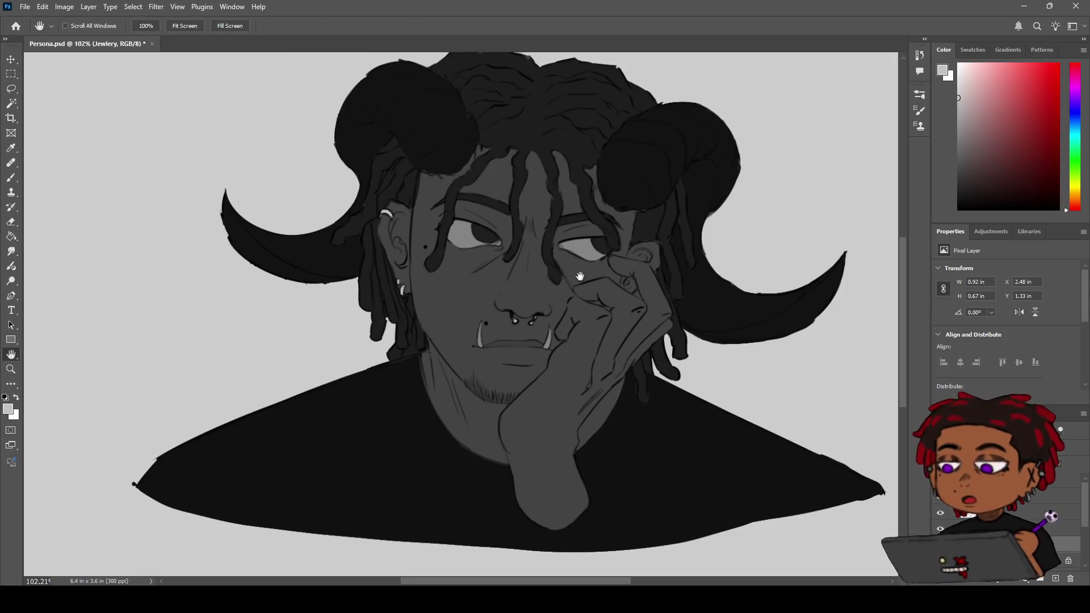
{"action": "scroll", "coordinate": [591, 263], "scroll_direction": "up", "scroll_amount": 3}
{"action": "scroll", "coordinate": [591, 263], "scroll_direction": "up", "scroll_amount": 1}
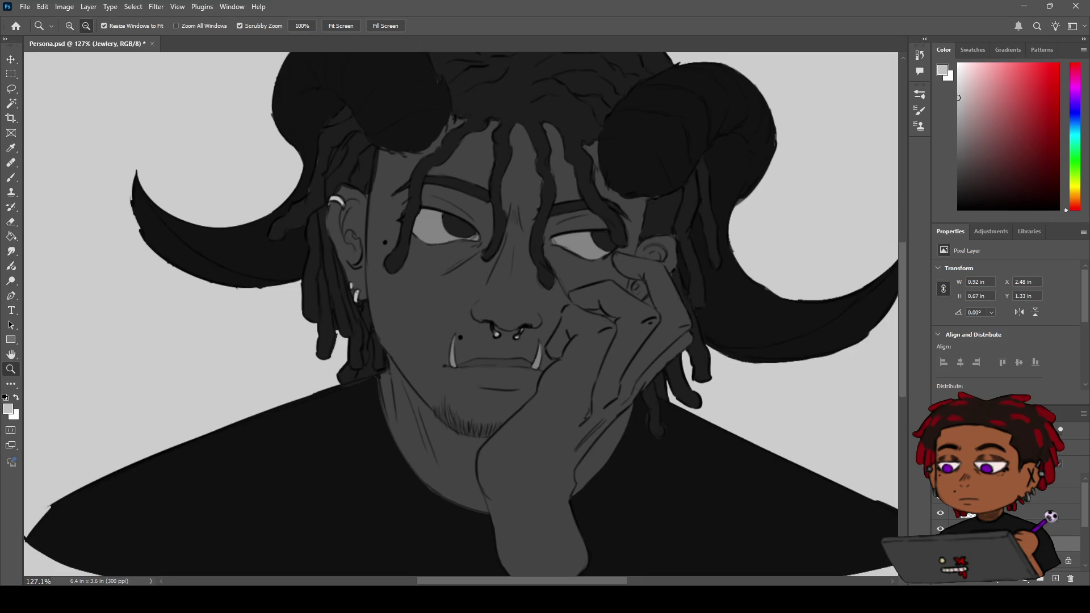
{"action": "scroll", "coordinate": [1006, 511], "scroll_direction": "down", "scroll_amount": 2}
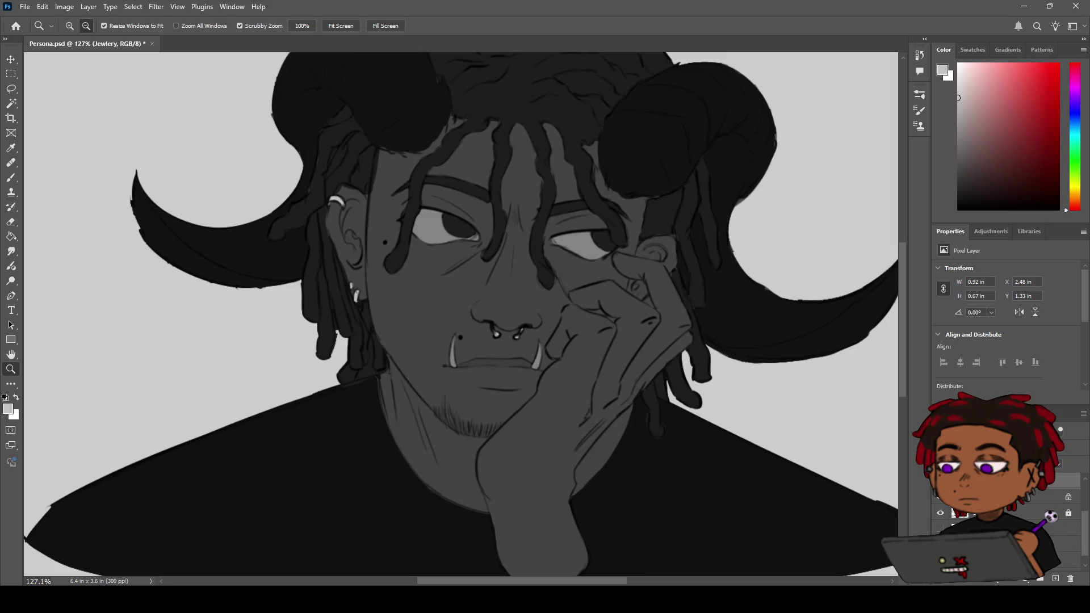
{"action": "scroll", "coordinate": [1005, 511], "scroll_direction": "up", "scroll_amount": 2}
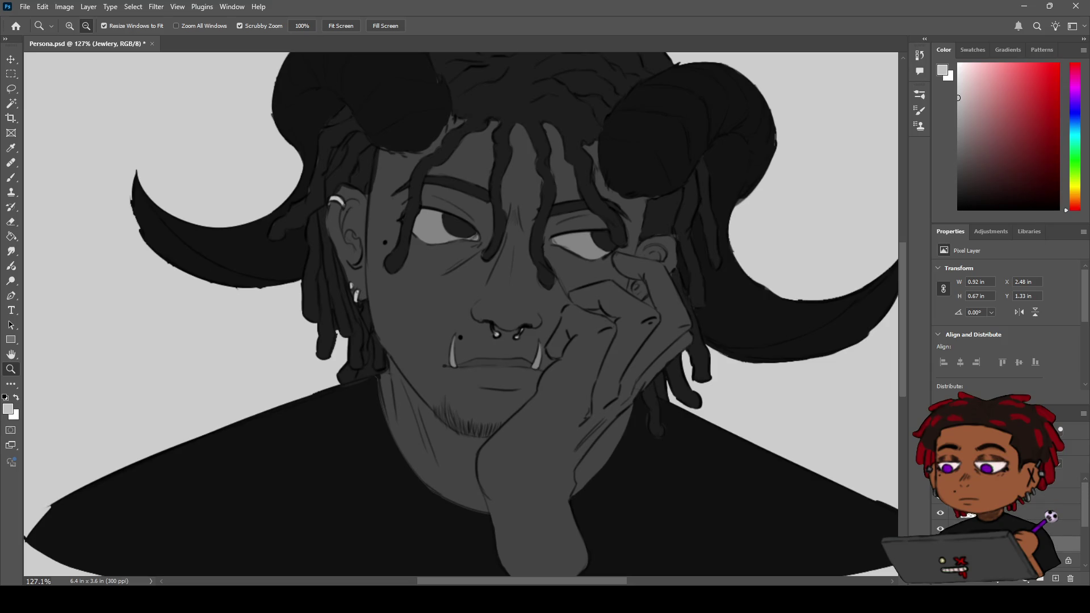
{"action": "scroll", "coordinate": [1005, 511], "scroll_direction": "down", "scroll_amount": 2}
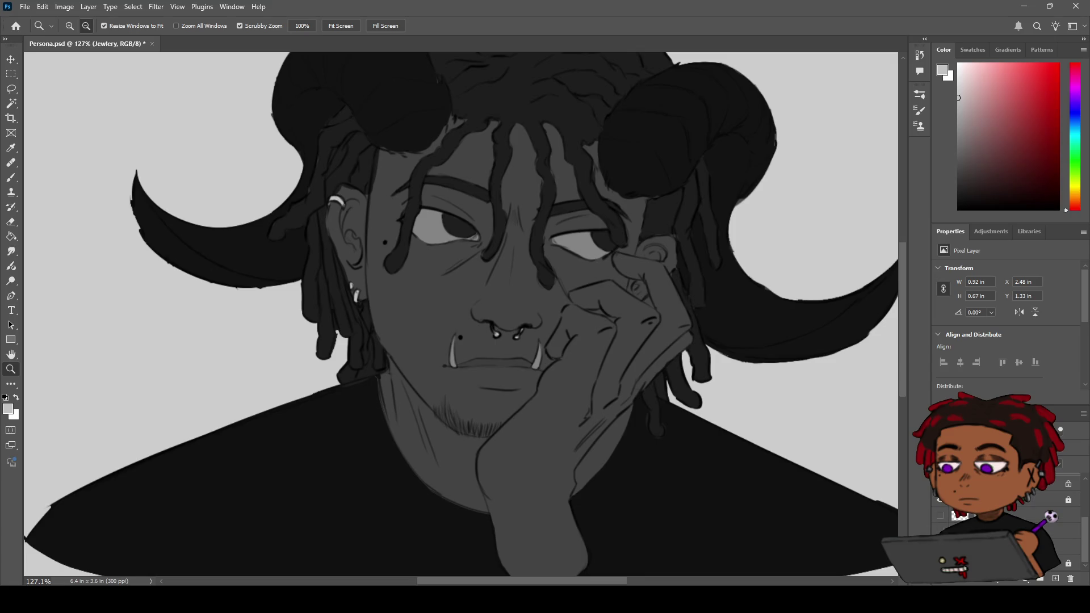
{"action": "scroll", "coordinate": [1005, 511], "scroll_direction": "up", "scroll_amount": 2}
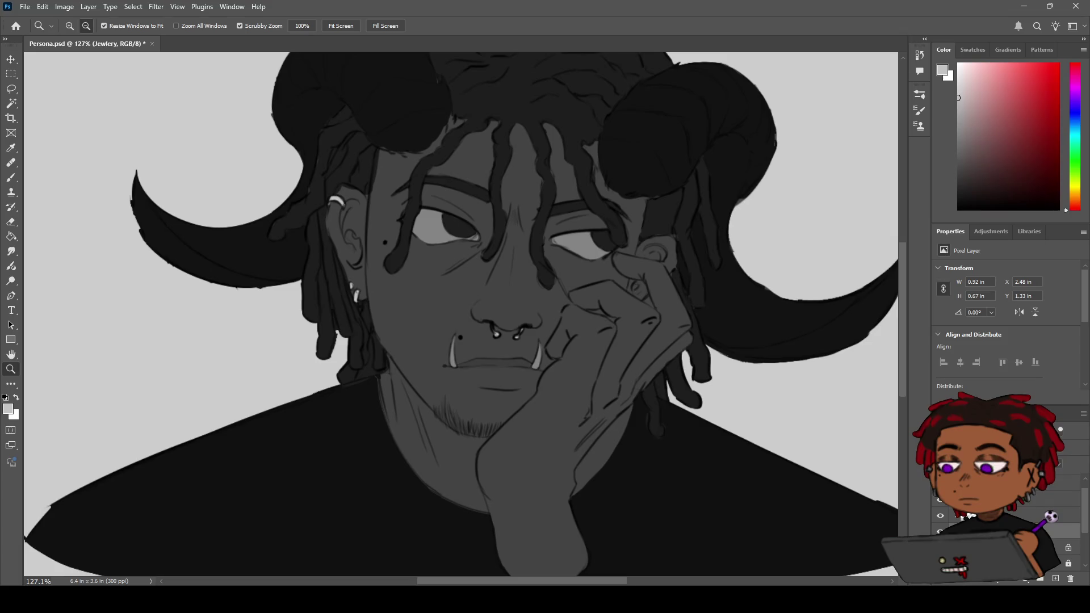
{"action": "scroll", "coordinate": [965, 515], "scroll_direction": "down", "scroll_amount": 2}
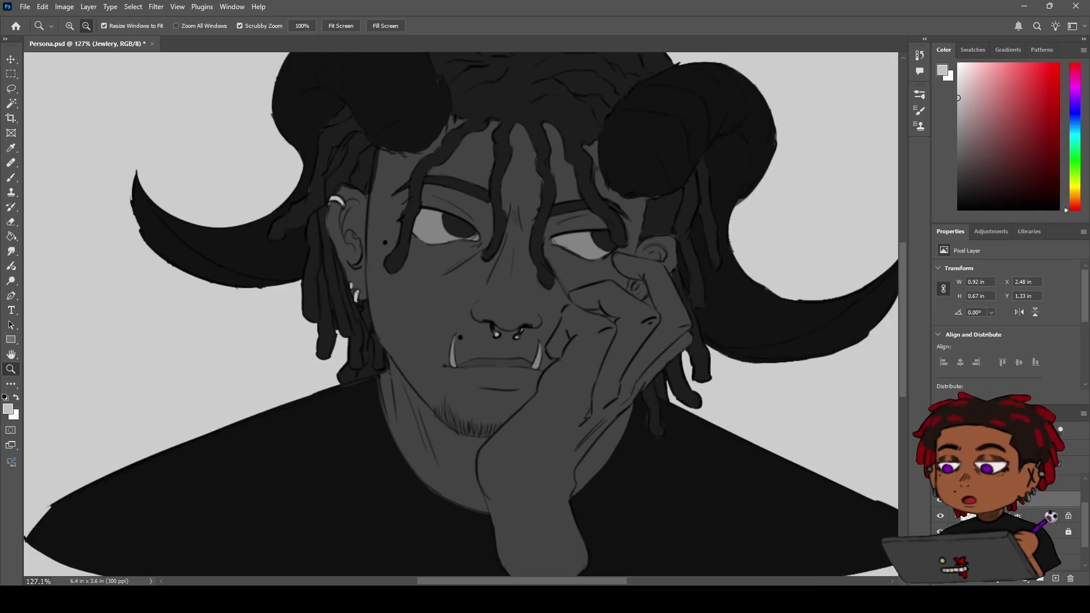
{"action": "scroll", "coordinate": [965, 516], "scroll_direction": "up", "scroll_amount": 3}
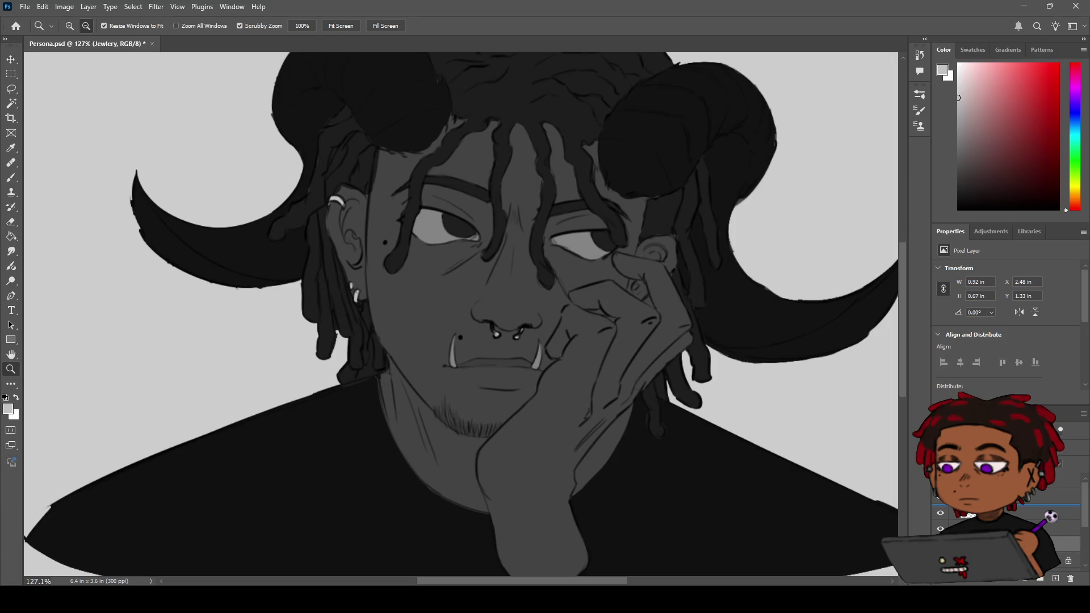
{"action": "left_click", "coordinate": [1014, 513], "text": "shift"}
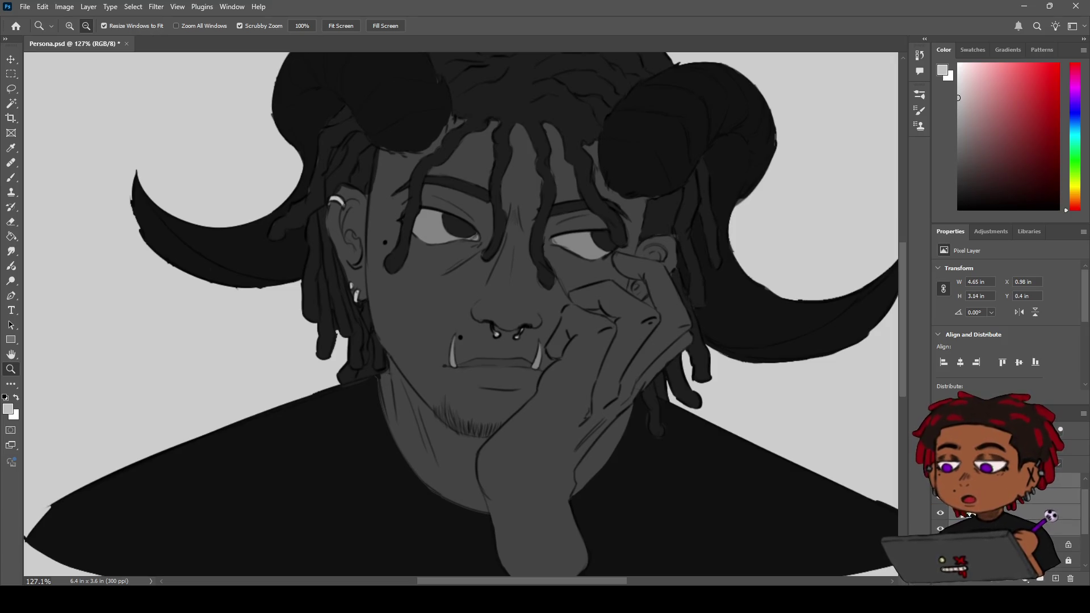
{"action": "left_click", "coordinate": [1062, 528]}
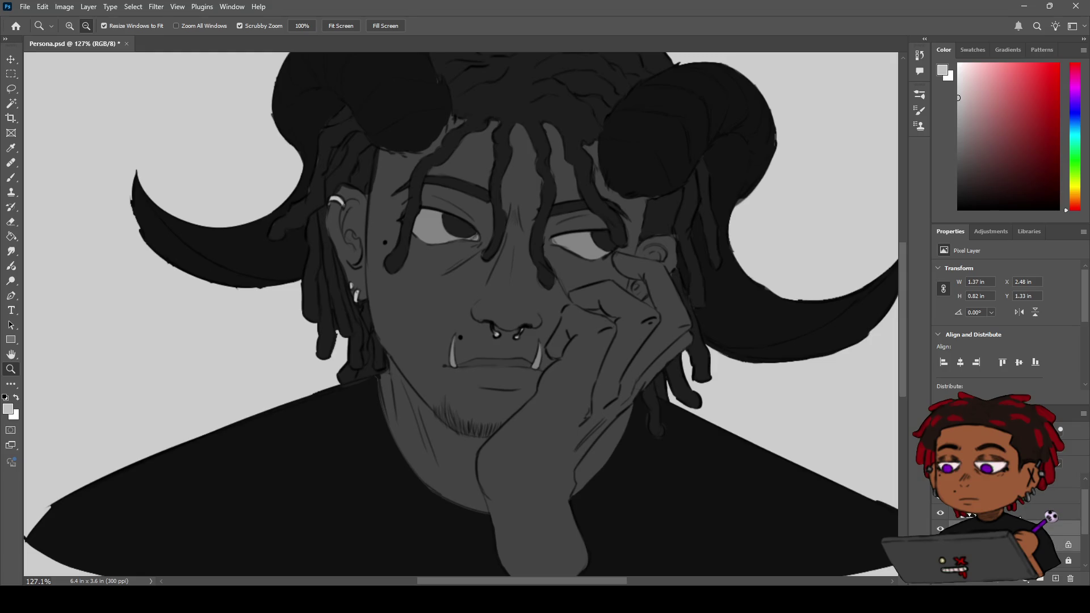
{"action": "scroll", "coordinate": [1011, 529], "scroll_direction": "down", "scroll_amount": 1}
{"action": "scroll", "coordinate": [1011, 512], "scroll_direction": "down", "scroll_amount": 1}
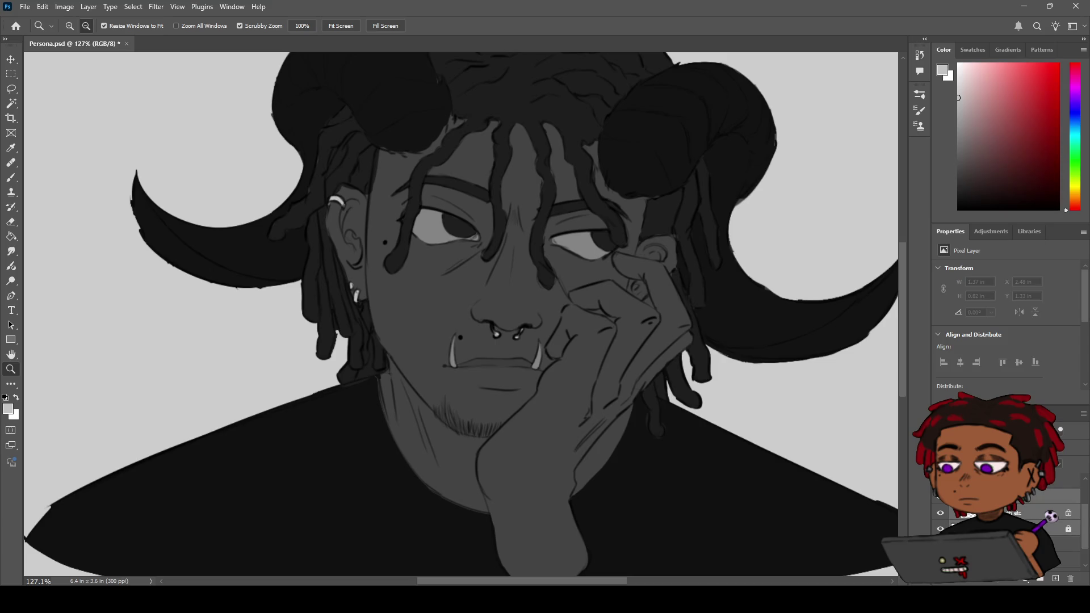
{"action": "left_click", "coordinate": [999, 528]}
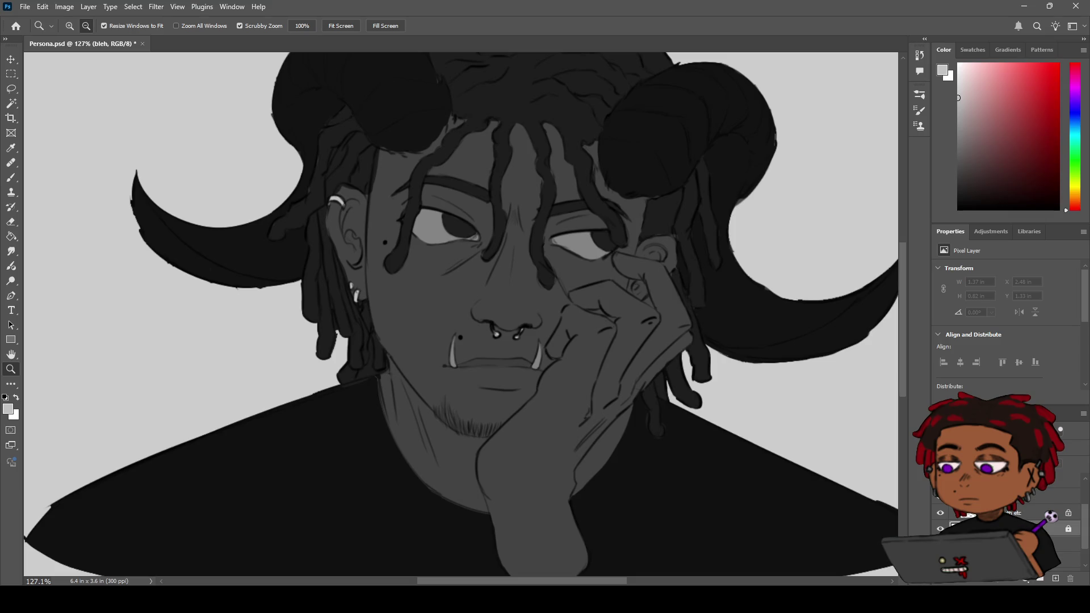
{"action": "scroll", "coordinate": [999, 528], "scroll_direction": "up", "scroll_amount": 2}
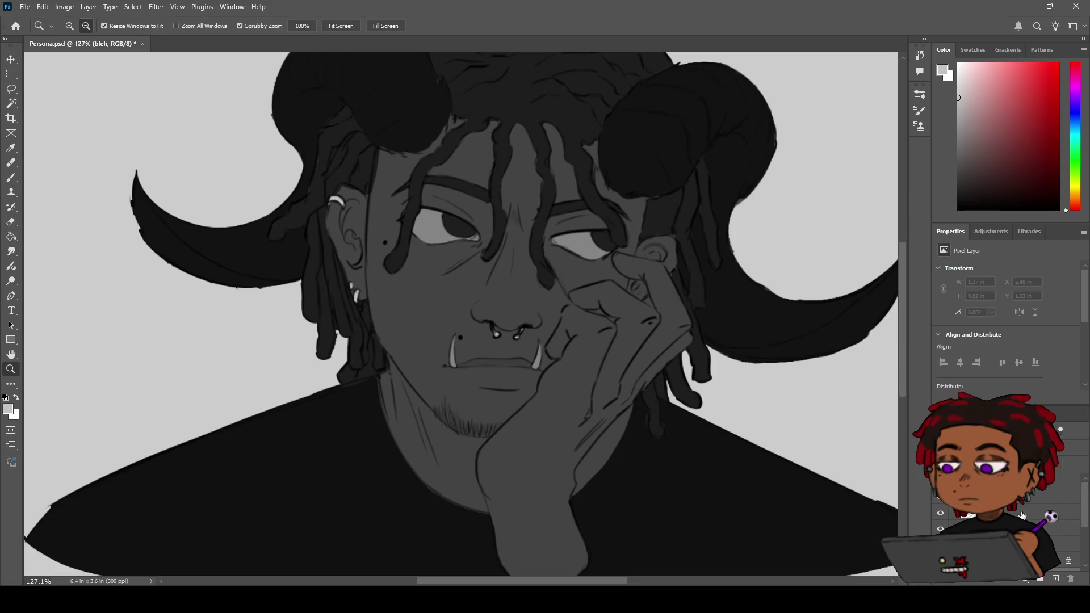
{"action": "left_click", "coordinate": [999, 560]}
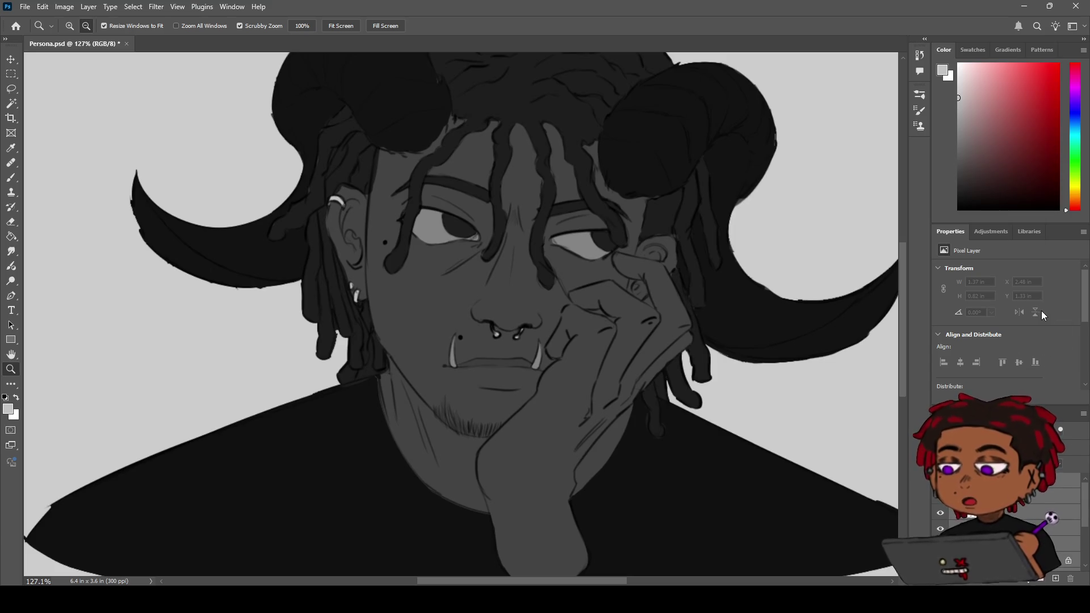
{"action": "key", "text": "alt+bracketright"}
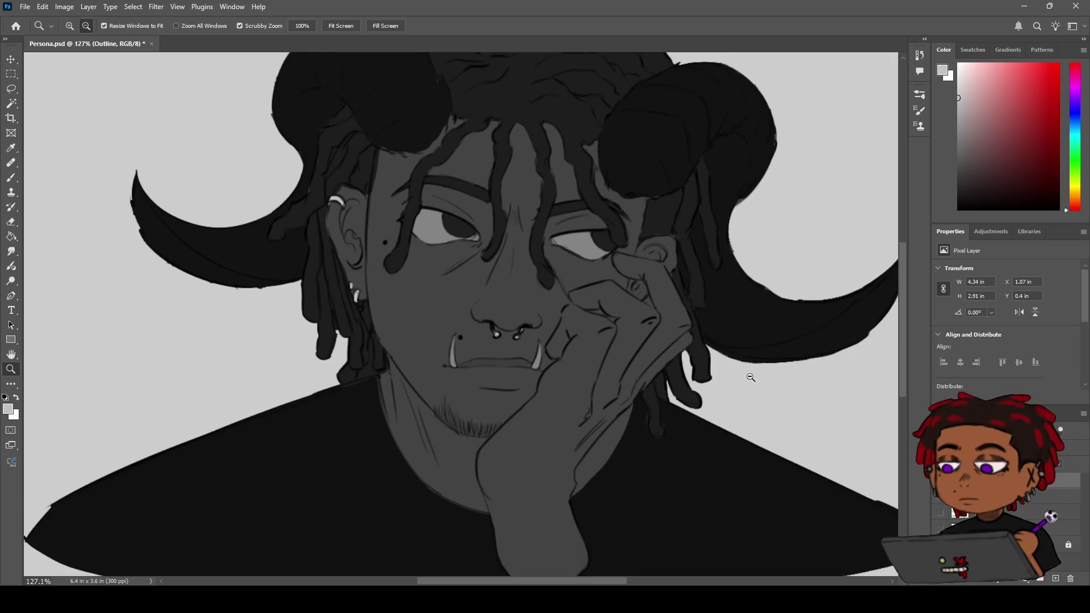
{"action": "mouse_move", "coordinate": [748, 373]}
{"action": "left_mouse_down"}
{"action": "mouse_move", "coordinate": [599, 288]}
{"action": "mouse_move", "coordinate": [632, 273]}
{"action": "mouse_move", "coordinate": [584, 275]}
{"action": "mouse_move", "coordinate": [573, 306]}
{"action": "left_mouse_up"}
{"action": "key", "text": "h"}
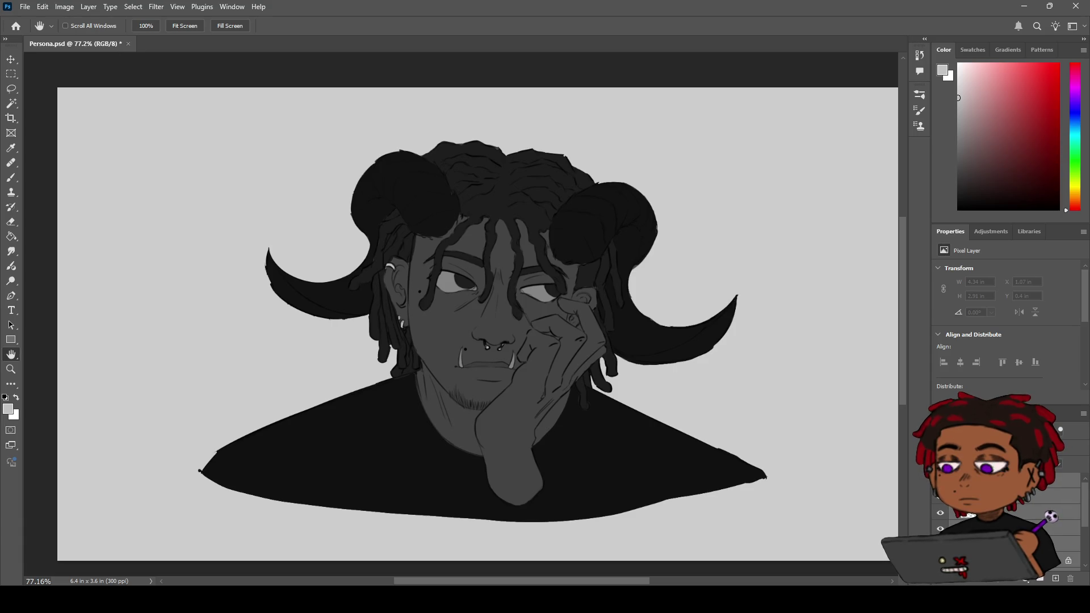
- With the Outline layer active, undo and redo its enlargement to compare, keeping the larger size
{"action": "left_click", "coordinate": [1011, 480]}
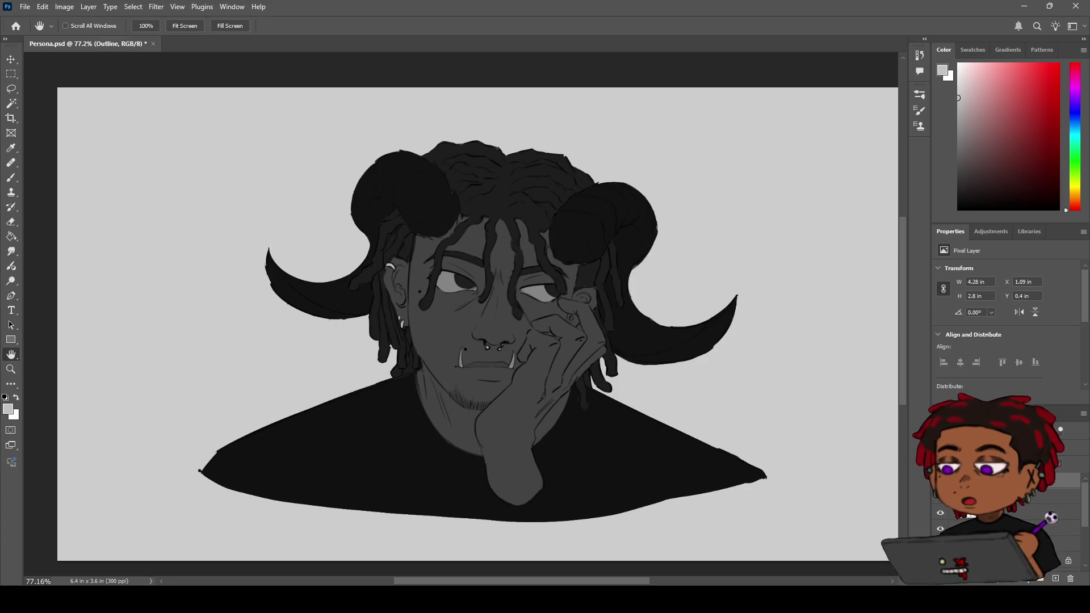
{"action": "key", "text": "ctrl+z"}
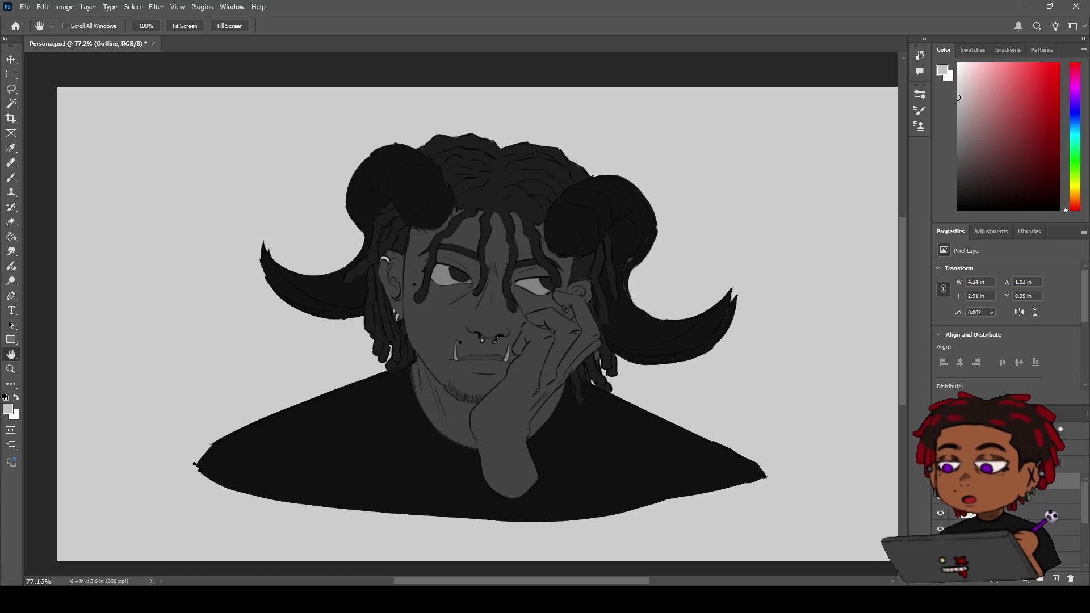
{"action": "key", "text": "ctrl+shift+z"}
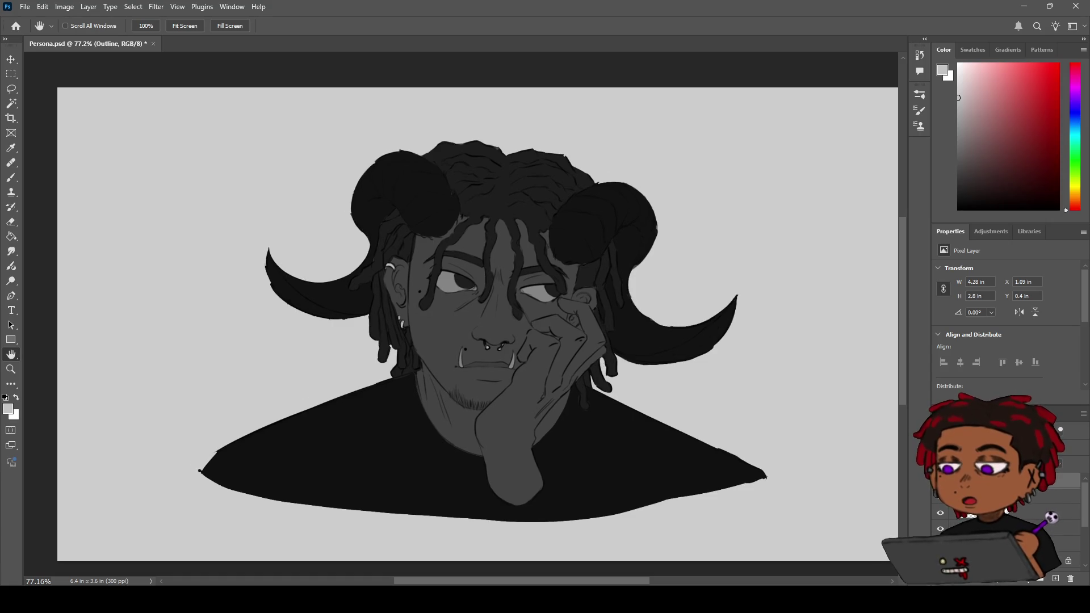
{"action": "key", "text": "ctrl+z"}
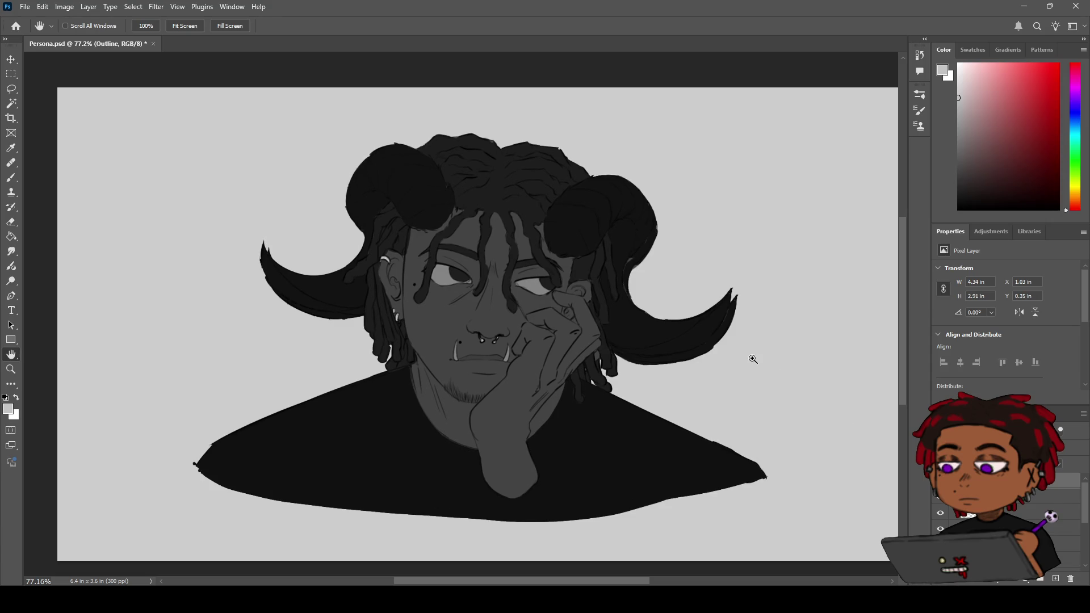
- Nudge the outline drawing a few pixels right and down, to X 1.07 in, Y 0.4 in
{"action": "key", "text": "v"}
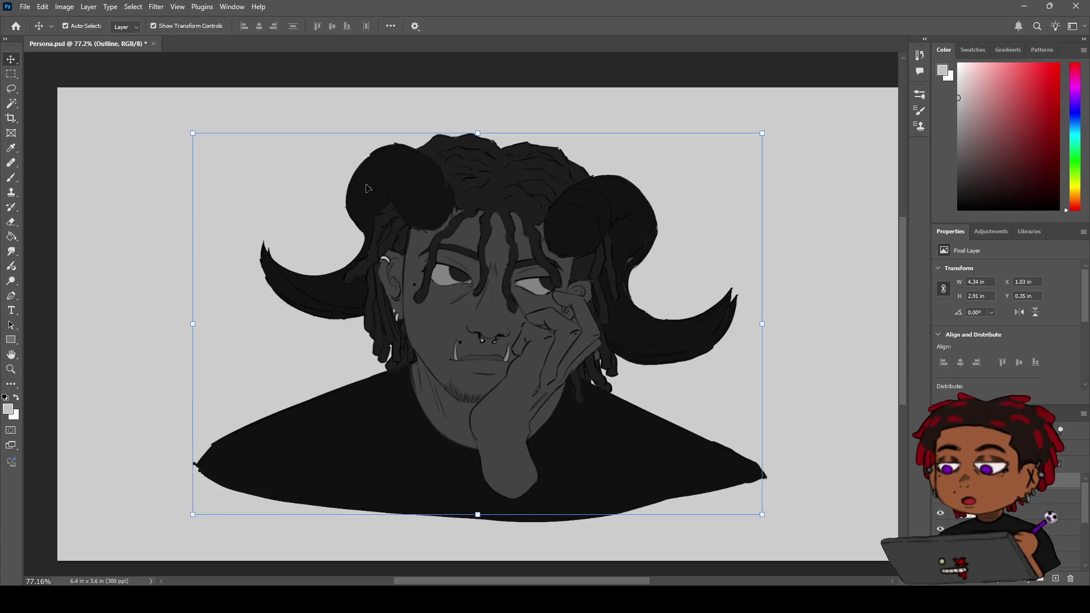
{"action": "left_click_drag", "start_coordinate": [487, 251], "coordinate": [493, 261]}
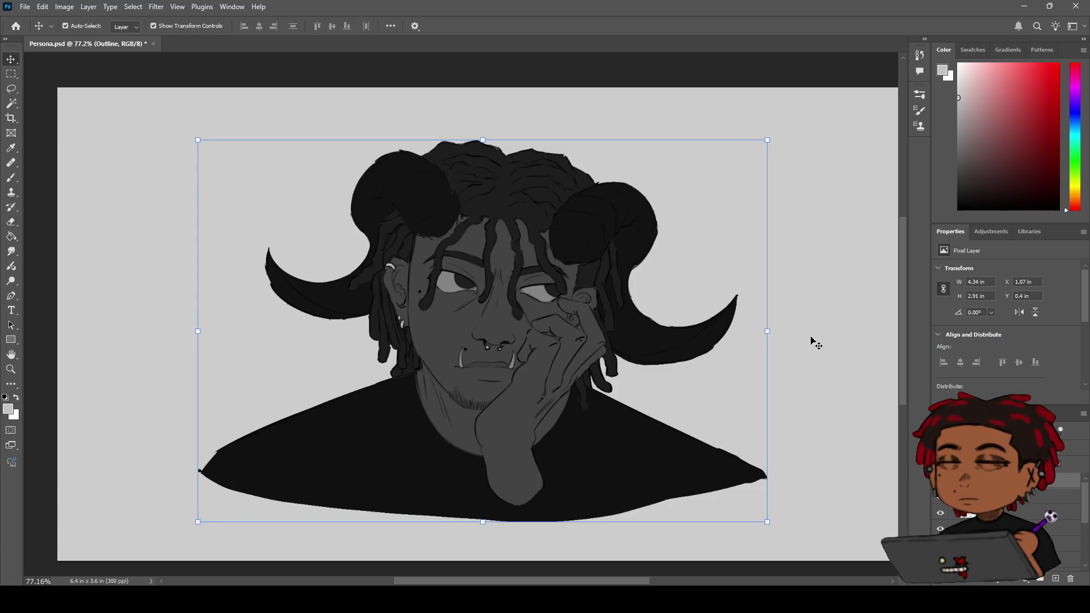
{"action": "key", "text": "z"}
{"action": "mouse_move", "coordinate": [540, 264]}
{"action": "left_mouse_down"}
{"action": "mouse_move", "coordinate": [587, 253]}
{"action": "mouse_move", "coordinate": [545, 247]}
{"action": "mouse_move", "coordinate": [593, 241]}
{"action": "mouse_move", "coordinate": [584, 237]}
{"action": "left_mouse_up"}
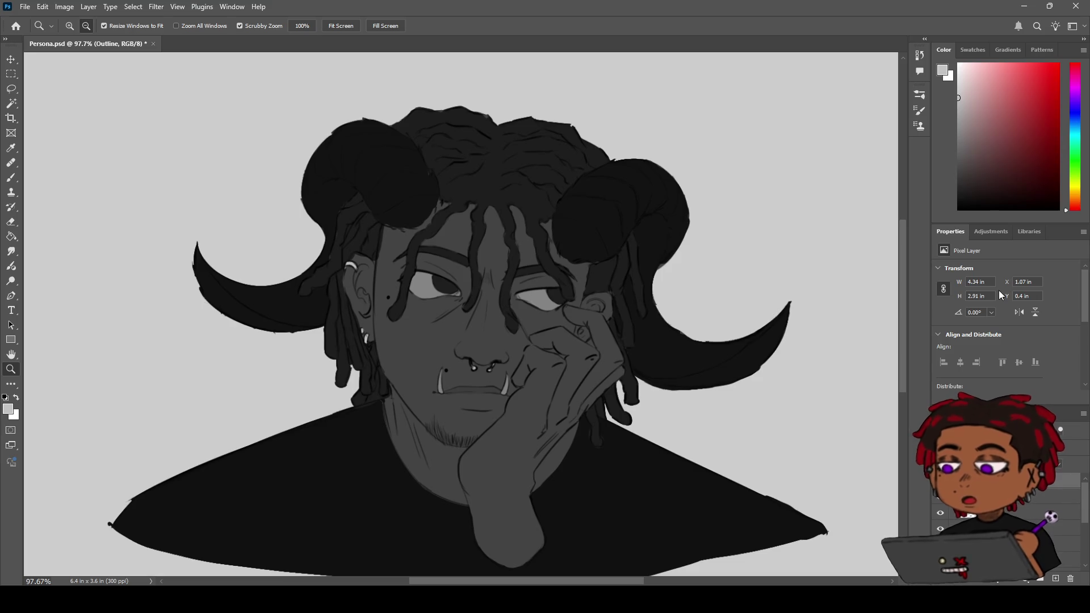
{"action": "key", "text": "alt+bracketleft"}
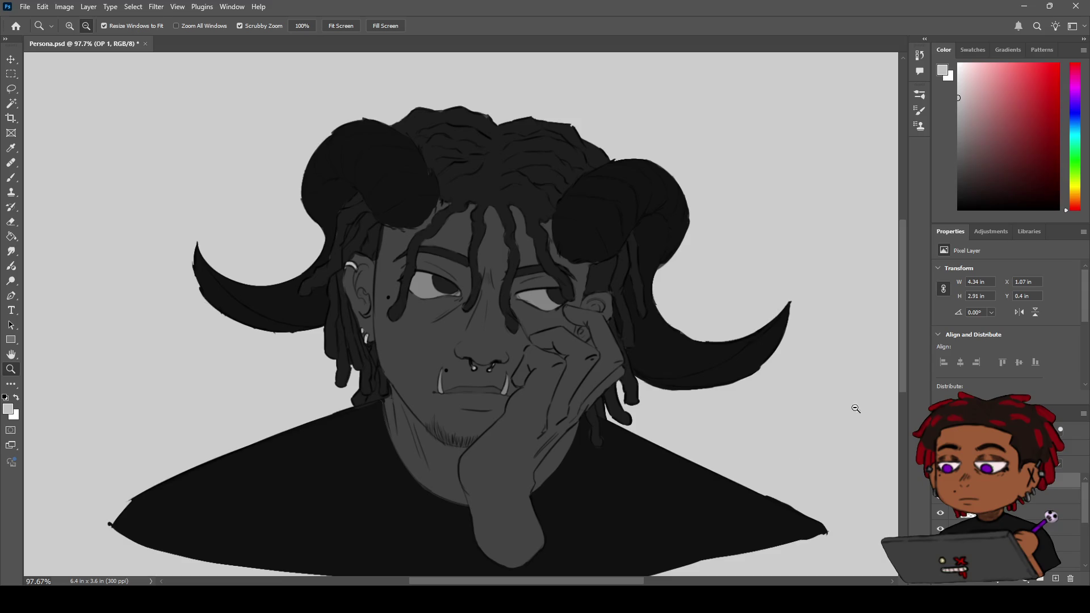
{"action": "left_click", "coordinate": [996, 235]}
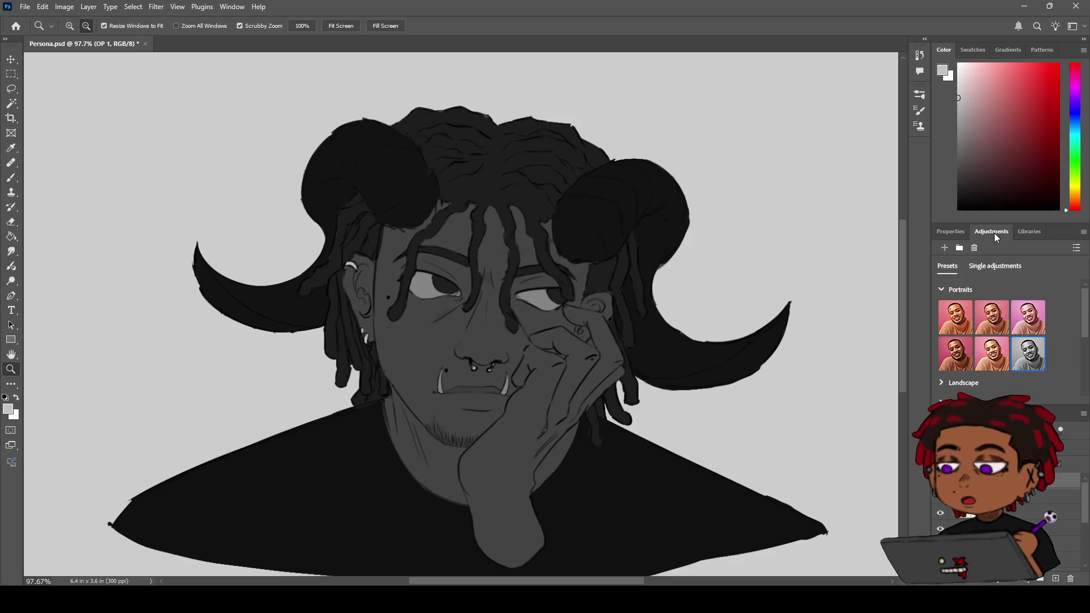
{"action": "left_click", "coordinate": [1030, 232]}
{"action": "left_click", "coordinate": [960, 235]}
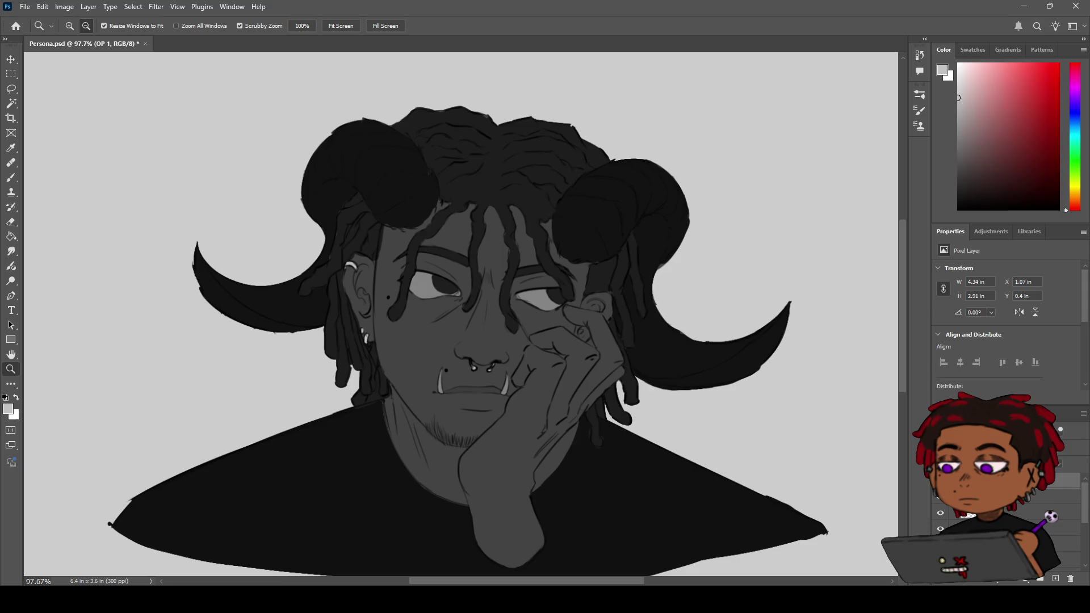
{"action": "left_click", "coordinate": [974, 413]}
{"action": "left_click", "coordinate": [940, 444]}
{"action": "key", "text": "ctrl+5"}
{"action": "left_click", "coordinate": [940, 445]}
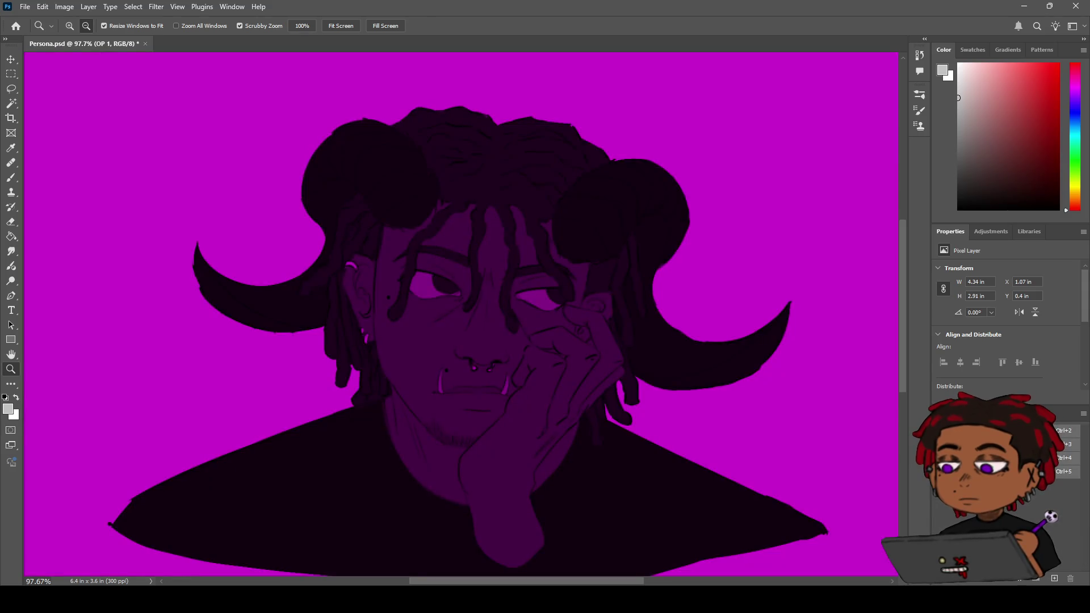
{"action": "key", "text": "ctrl+4"}
{"action": "left_click", "coordinate": [941, 444]}
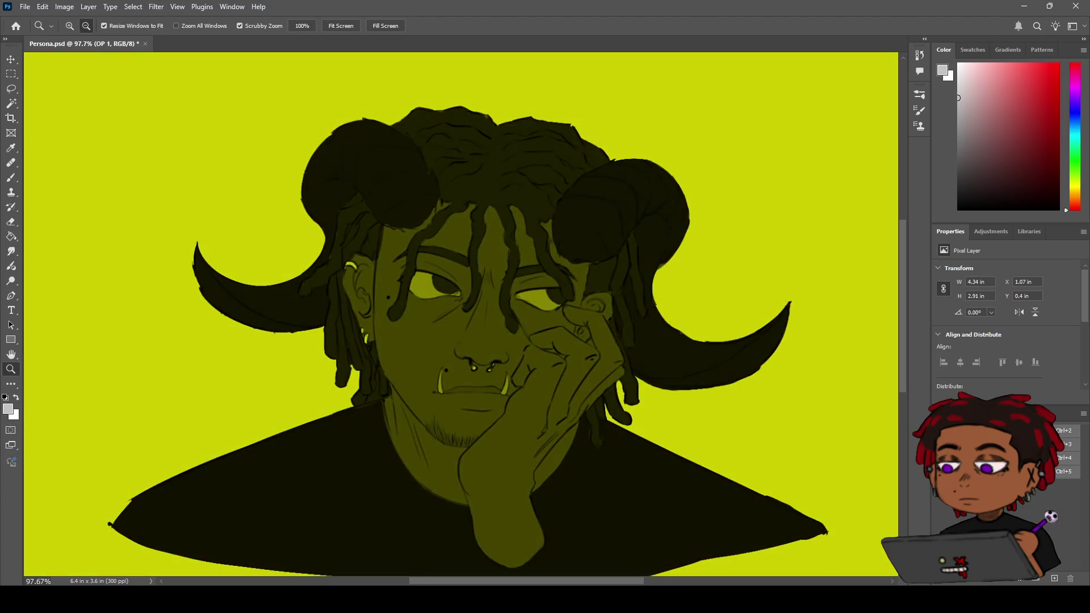
{"action": "key", "text": "ctrl+3"}
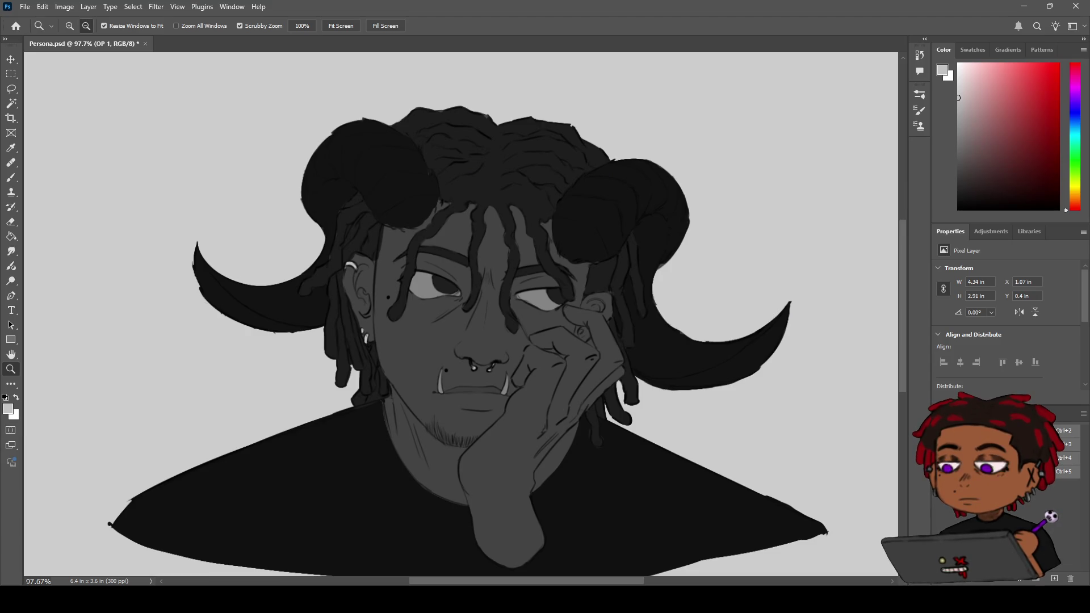
{"action": "left_click", "coordinate": [940, 472]}
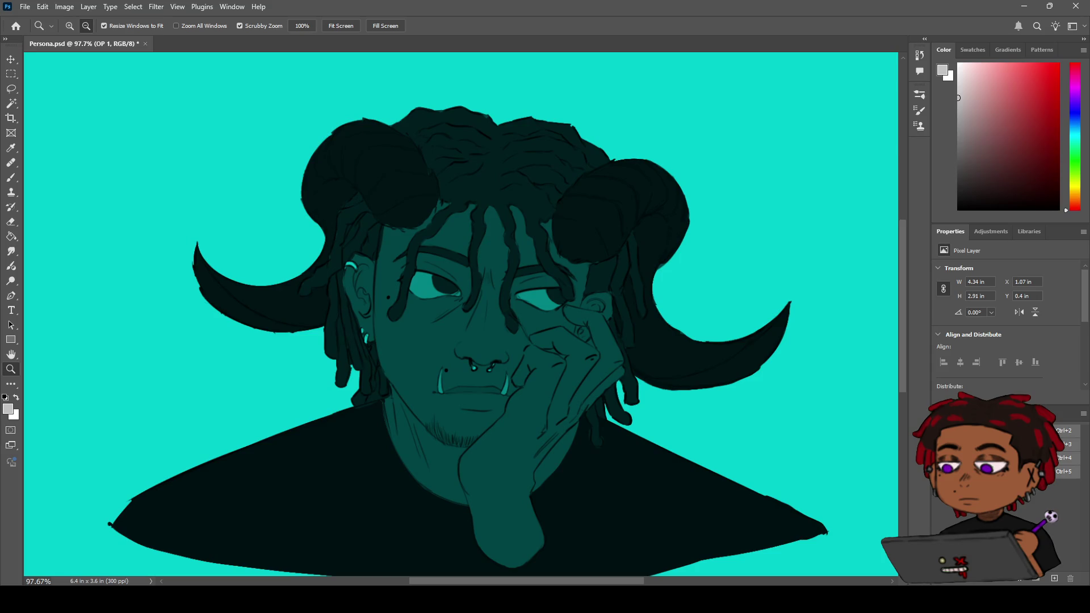
{"action": "key", "text": "ctrl+5"}
{"action": "scroll", "coordinate": [454, 313], "scroll_direction": "down", "scroll_amount": 1}
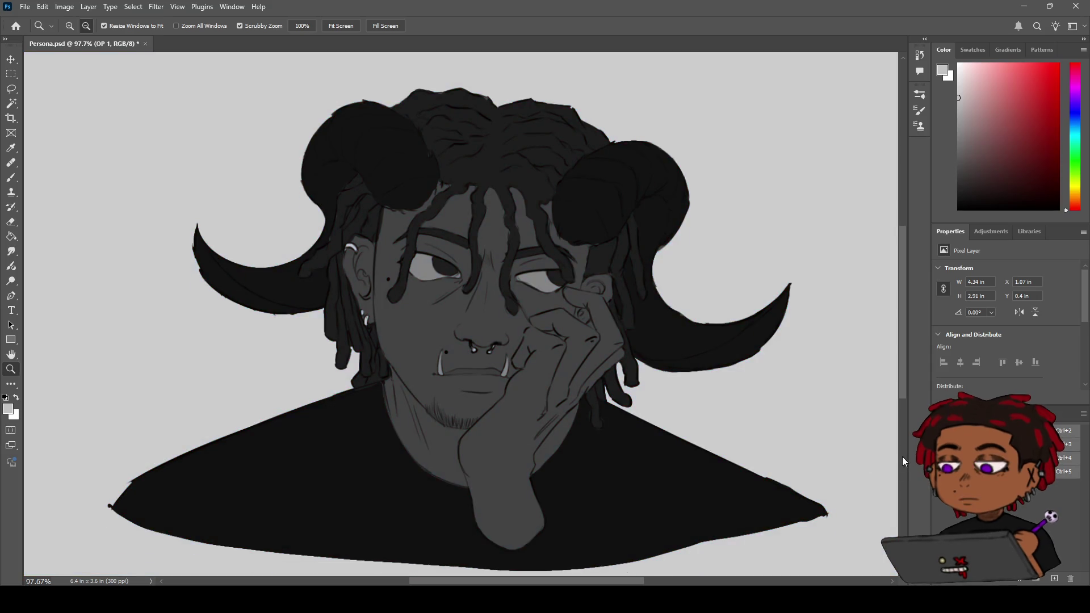
{"action": "key", "text": "F7"}
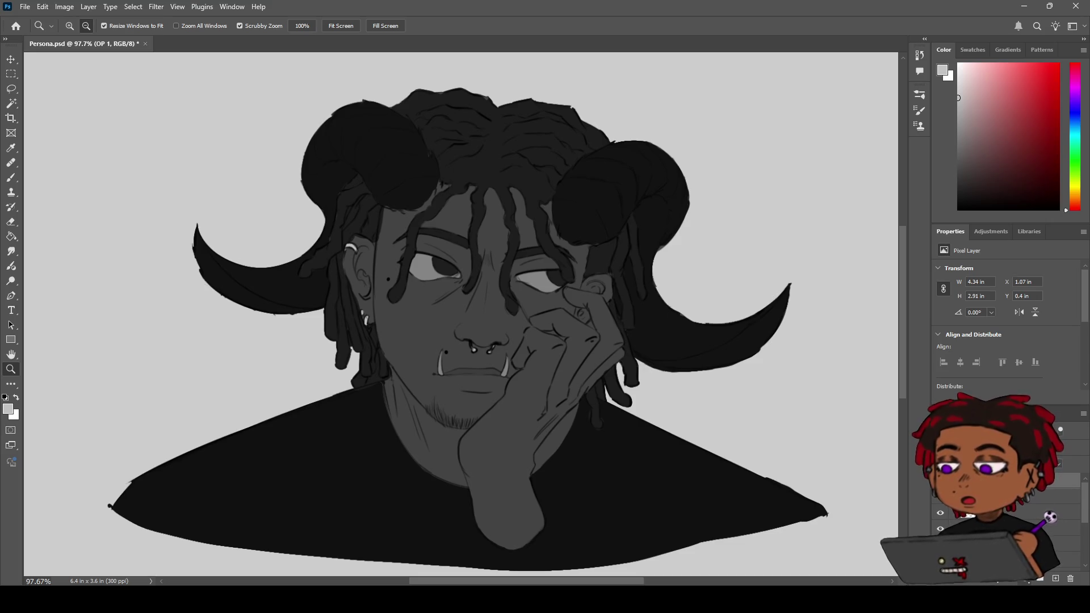
{"action": "key", "text": "ctrl+m"}
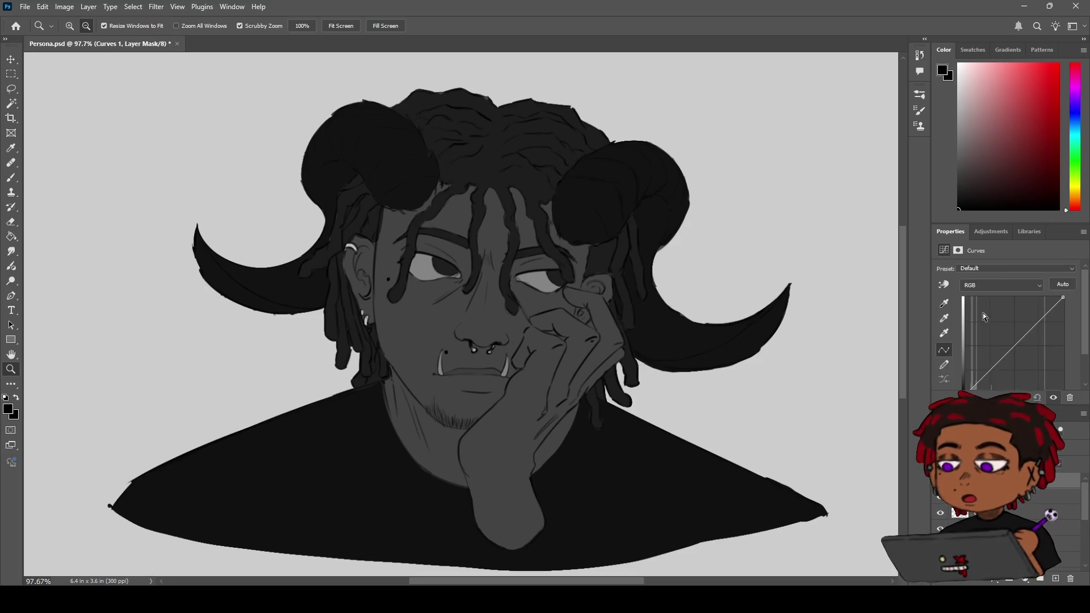
- Scroll through the Layers panel and select a pixel layer instead of the Curves mask
{"action": "scroll", "coordinate": [946, 355], "scroll_direction": "down", "scroll_amount": 1}
{"action": "scroll", "coordinate": [946, 355], "scroll_direction": "up", "scroll_amount": 1}
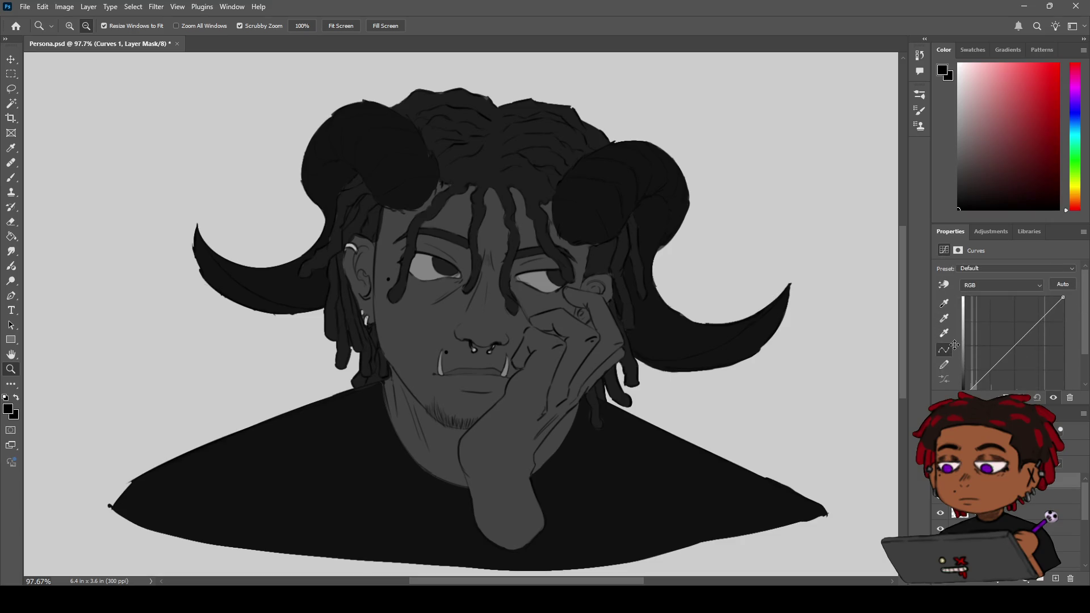
{"action": "scroll", "coordinate": [942, 360], "scroll_direction": "down", "scroll_amount": 4}
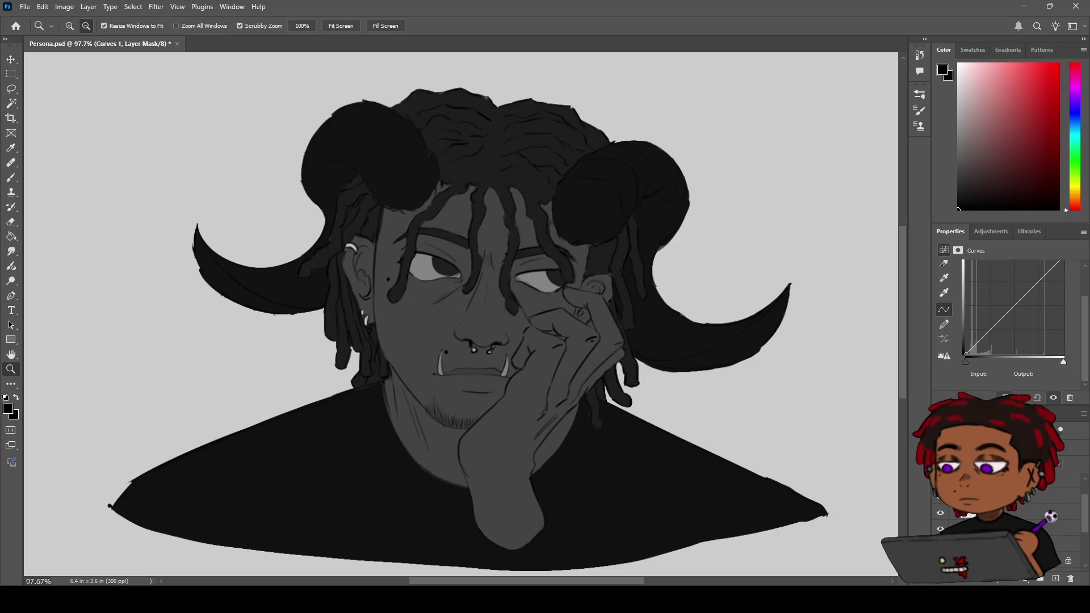
{"action": "scroll", "coordinate": [1006, 511], "scroll_direction": "down", "scroll_amount": 1}
{"action": "scroll", "coordinate": [1005, 512], "scroll_direction": "up", "scroll_amount": 2}
{"action": "scroll", "coordinate": [1005, 512], "scroll_direction": "down", "scroll_amount": 1}
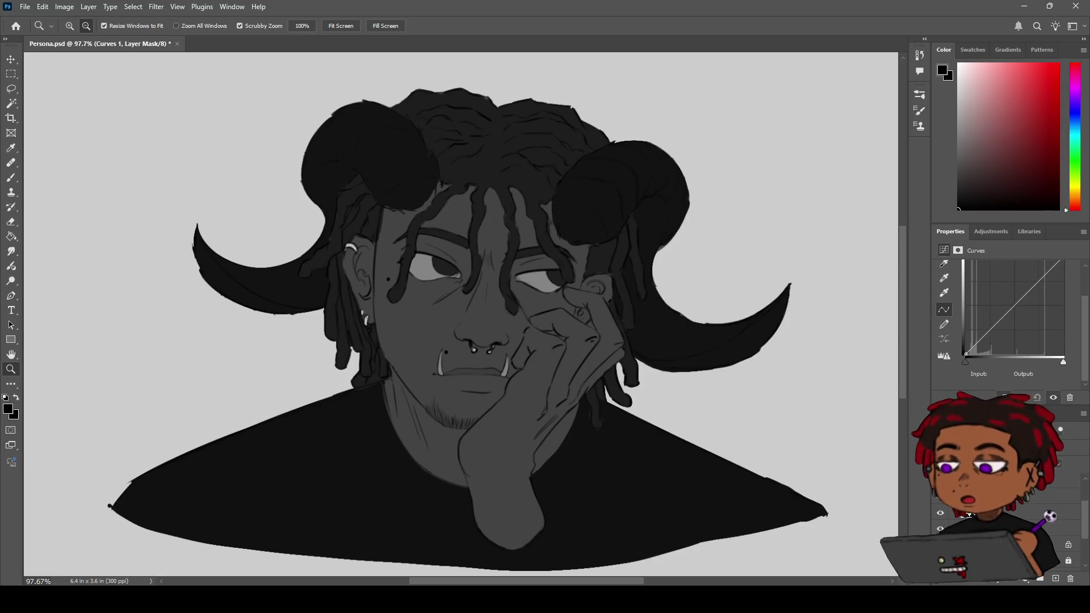
{"action": "left_click", "coordinate": [1000, 513]}
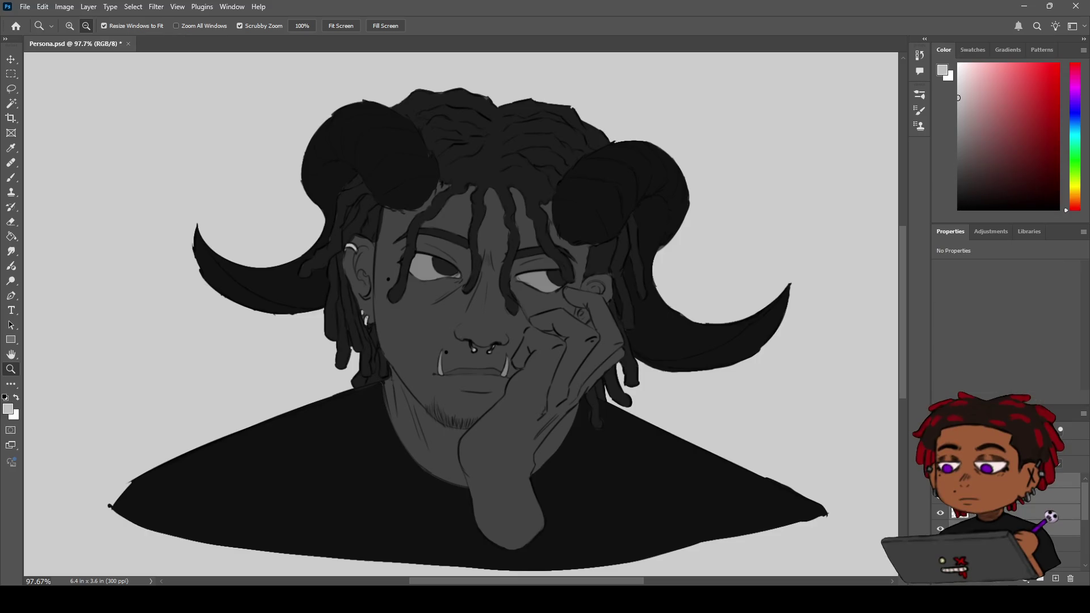
{"action": "left_click", "coordinate": [1000, 529]}
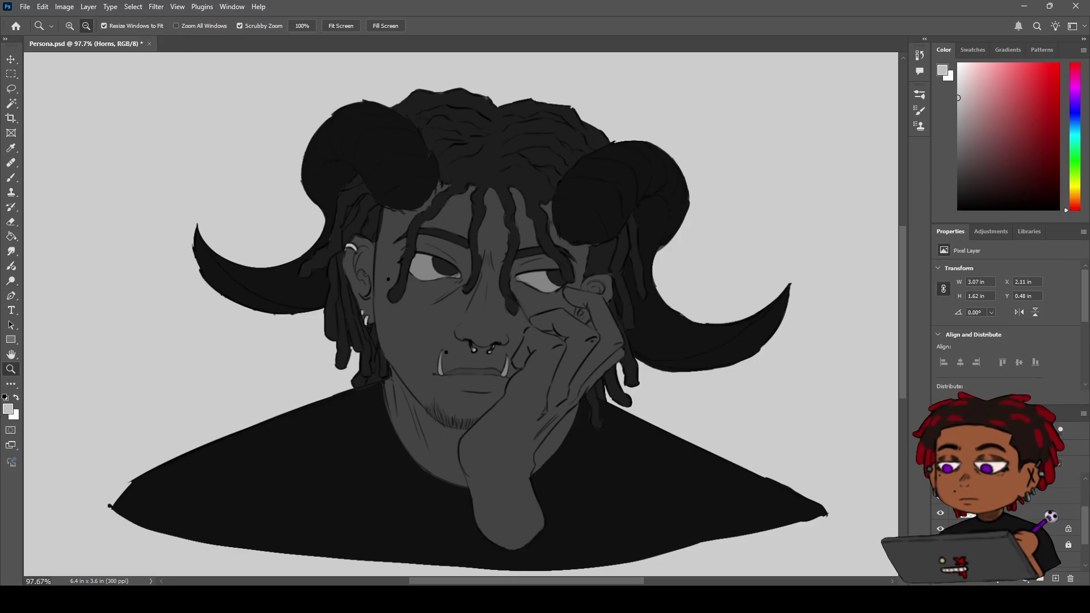
{"action": "left_click", "coordinate": [999, 545]}
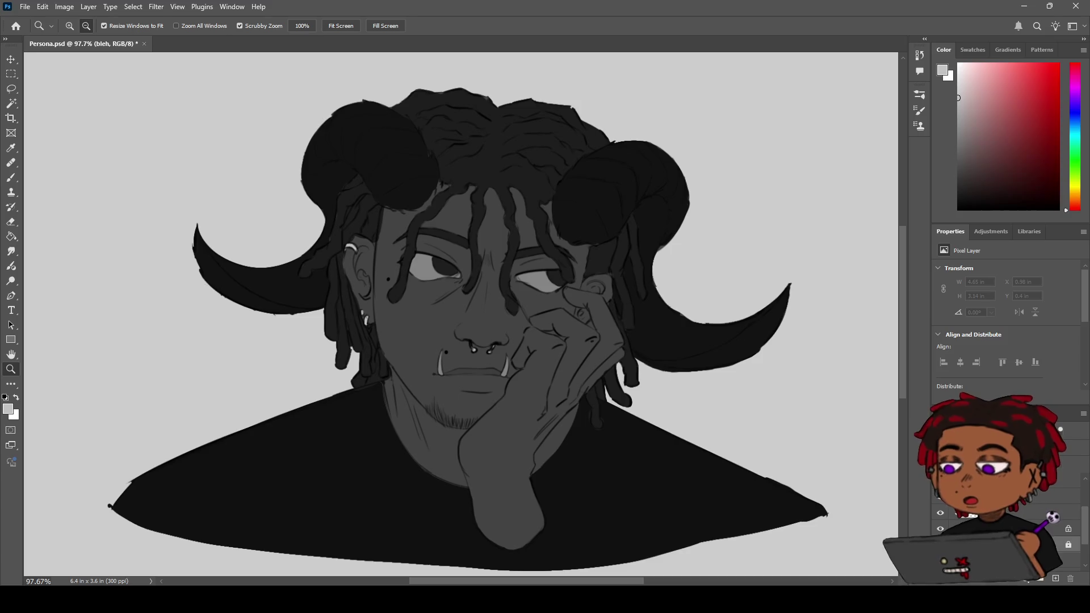
{"action": "left_click", "coordinate": [999, 529]}
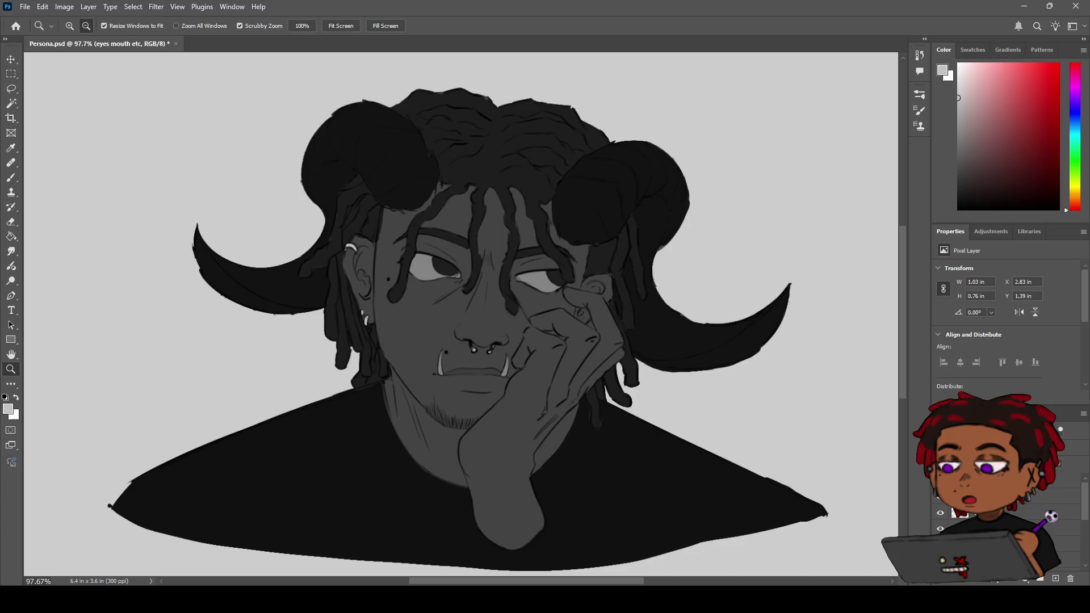
{"action": "left_click", "coordinate": [999, 513]}
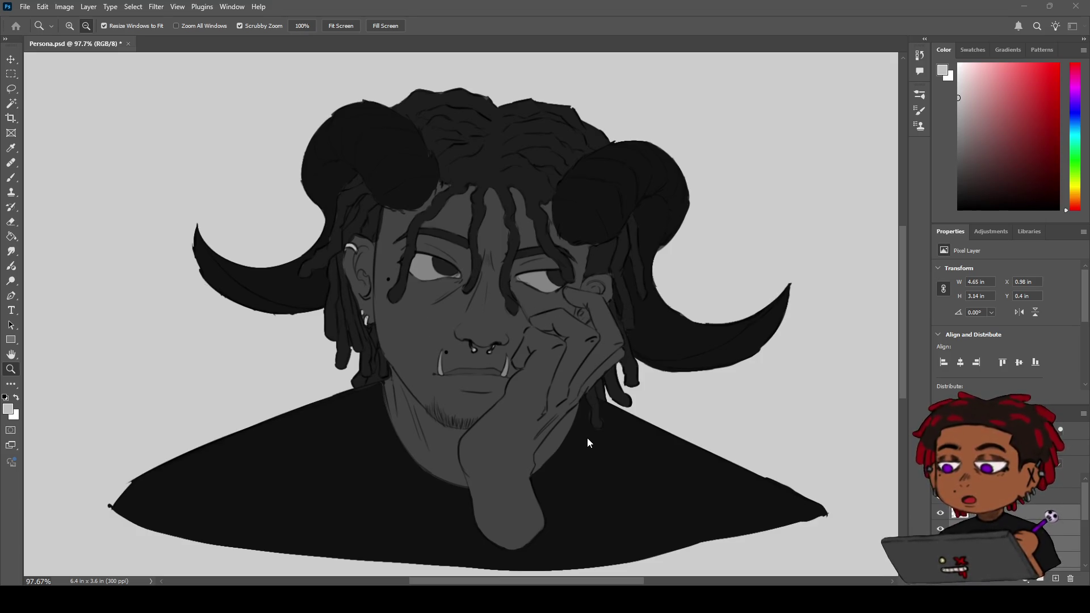
- Cycle through the bases, OP 1 and Outline layers, deselecting all layers in between
{"action": "key", "text": "alt+bracketright"}
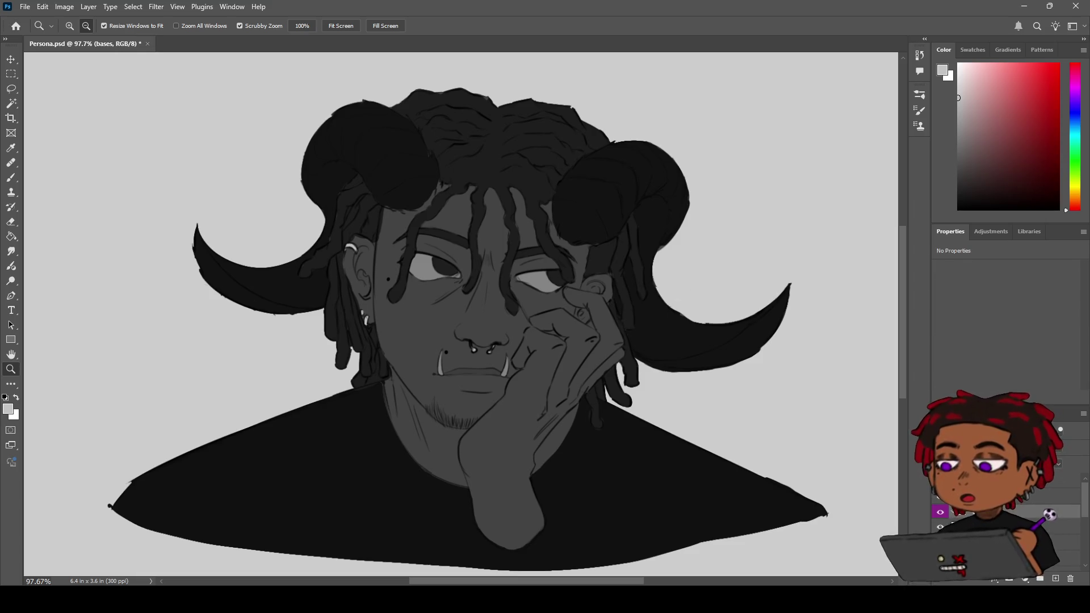
{"action": "key", "text": "alt+bracketright"}
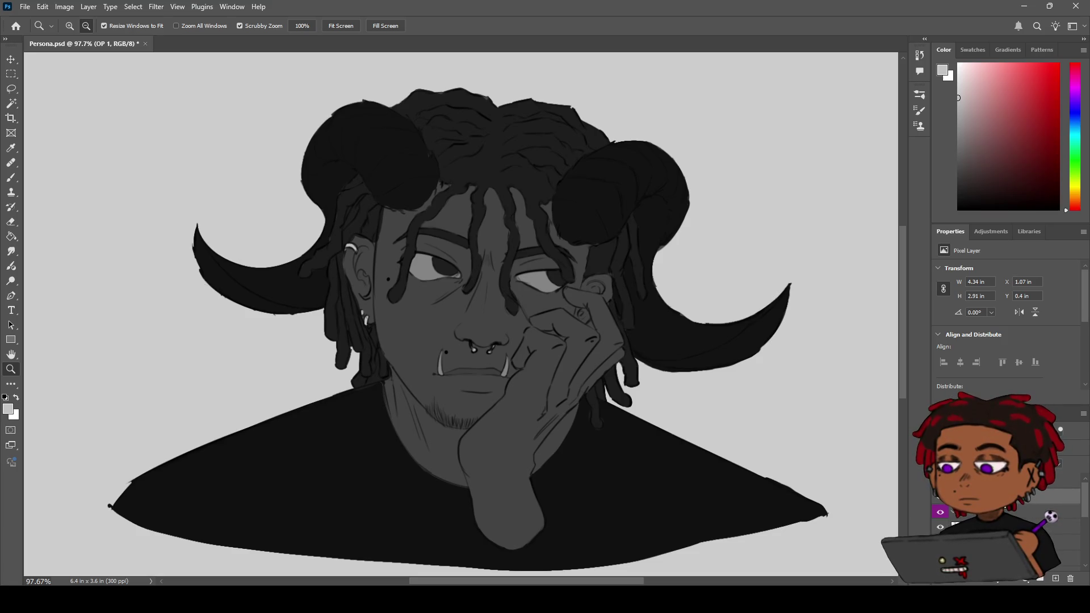
{"action": "left_click", "coordinate": [956, 515]}
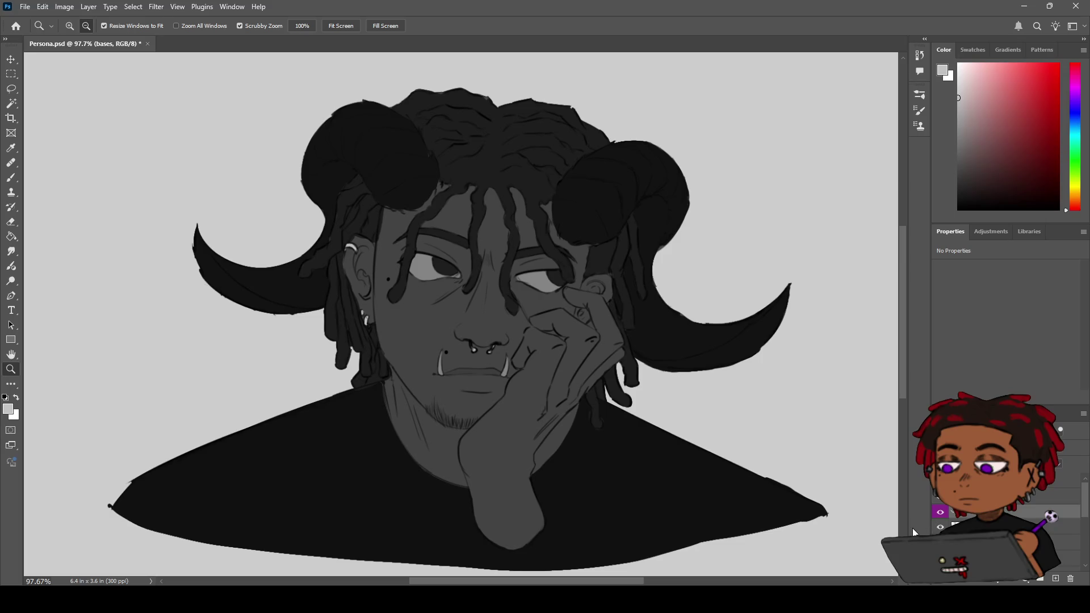
{"action": "scroll", "coordinate": [1011, 511], "scroll_direction": "down", "scroll_amount": 1}
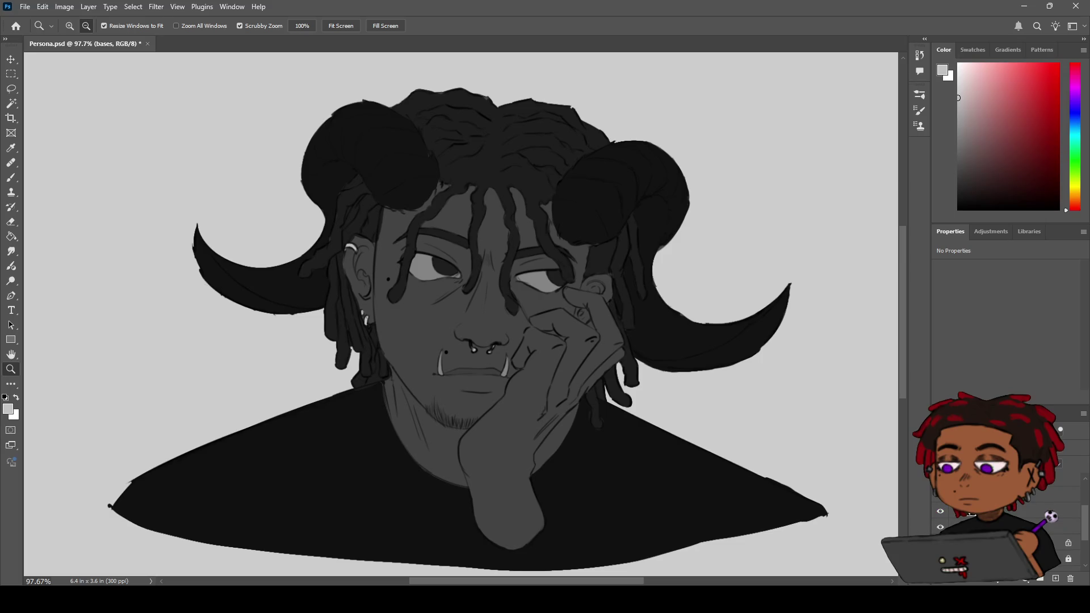
{"action": "left_click", "coordinate": [1010, 545]}
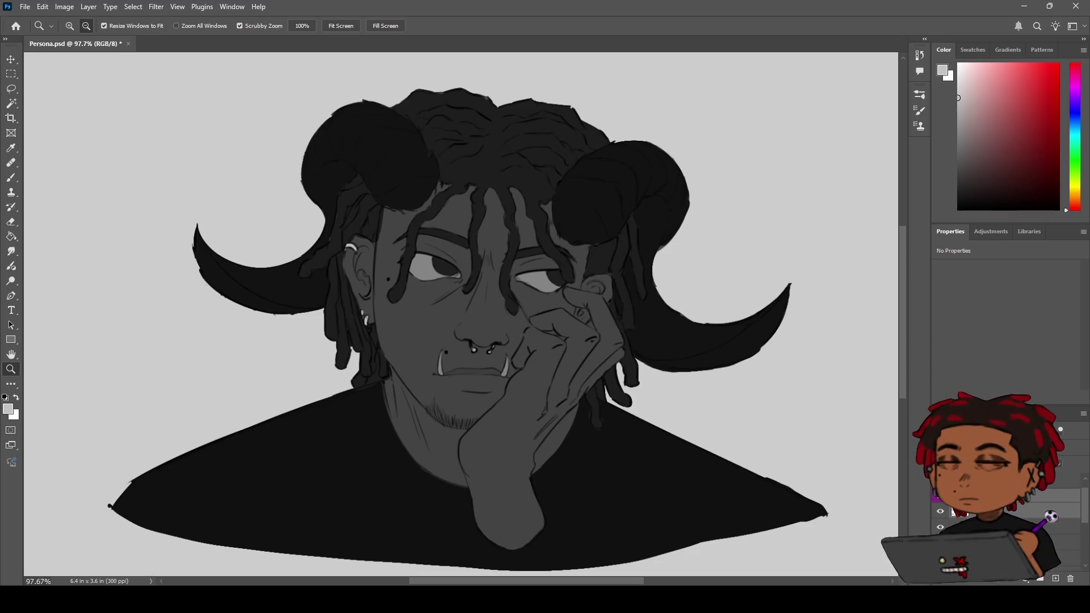
{"action": "left_click", "coordinate": [1000, 511]}
{"action": "scroll", "coordinate": [1011, 511], "scroll_direction": "down", "scroll_amount": 1}
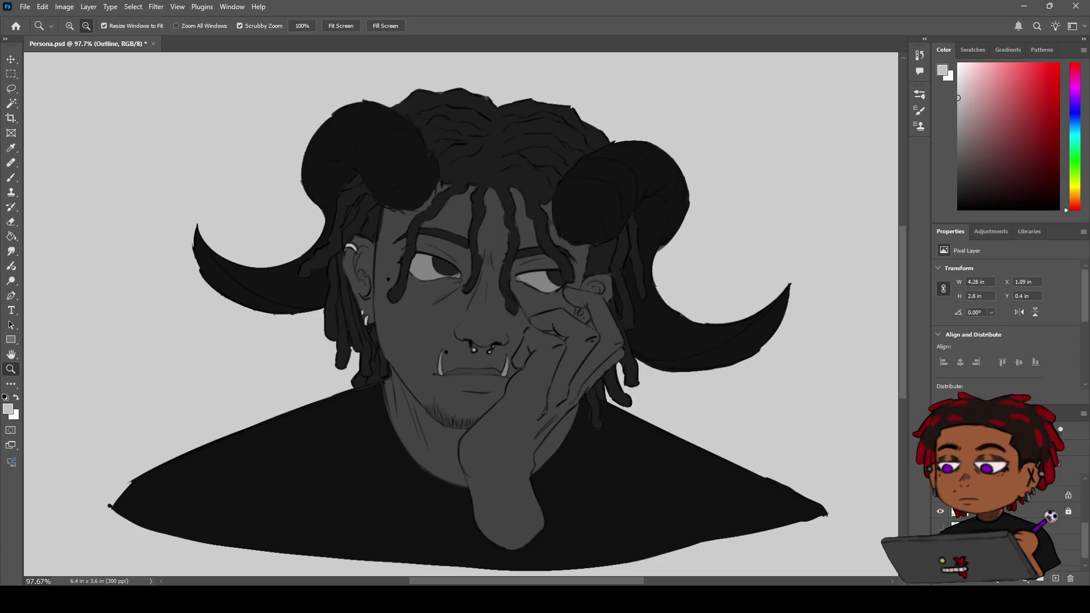
{"action": "left_click", "coordinate": [1011, 511]}
- Select the bases, blush and e layers in turn, then step up to the horns layer
{"action": "scroll", "coordinate": [1010, 511], "scroll_direction": "up", "scroll_amount": 1}
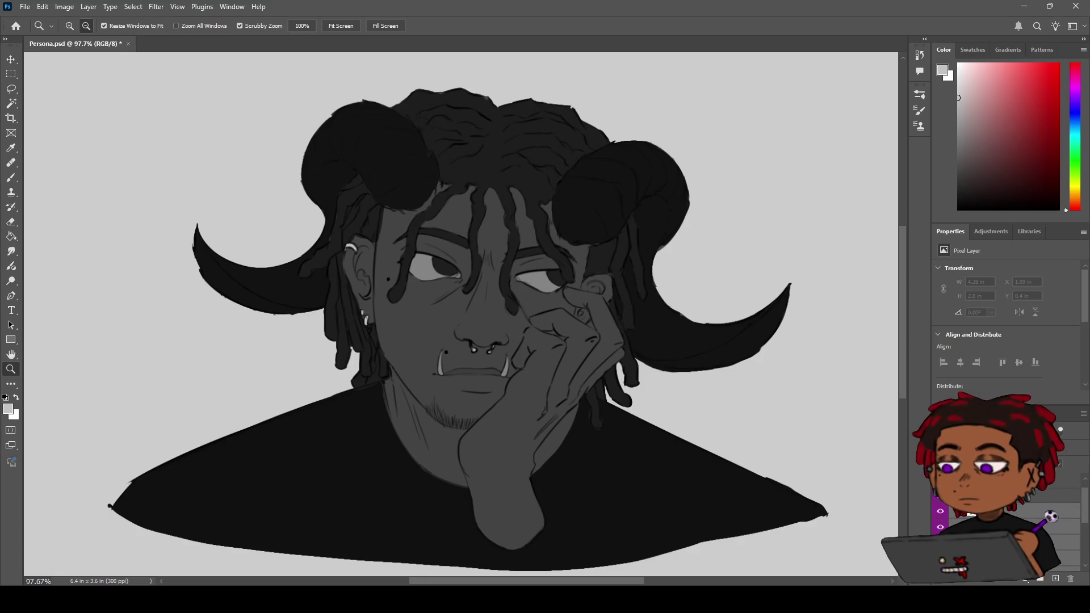
{"action": "left_click", "coordinate": [999, 513]}
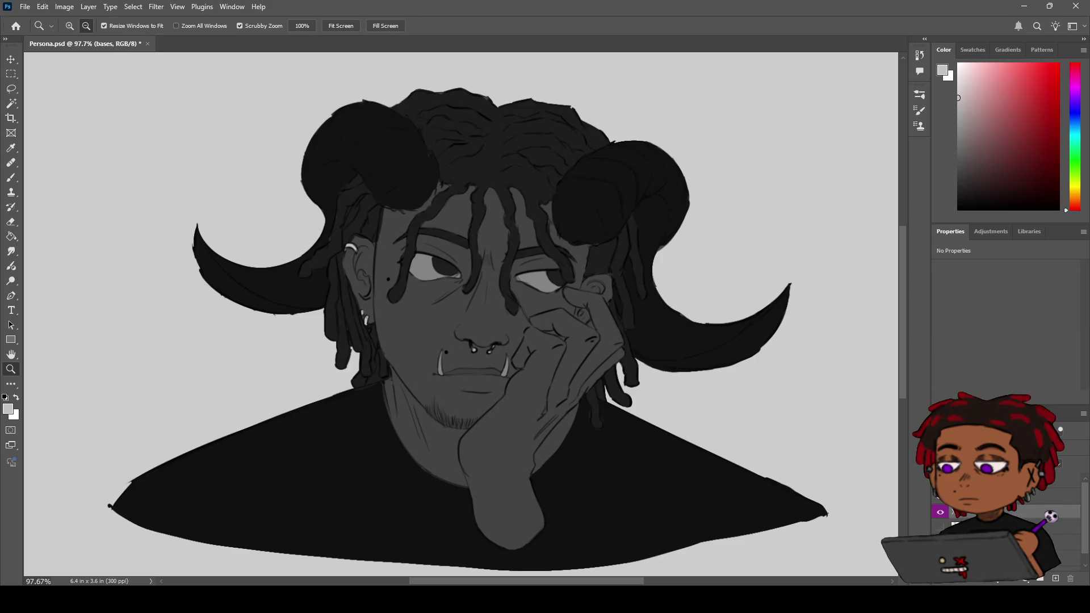
{"action": "left_click", "coordinate": [1011, 524]}
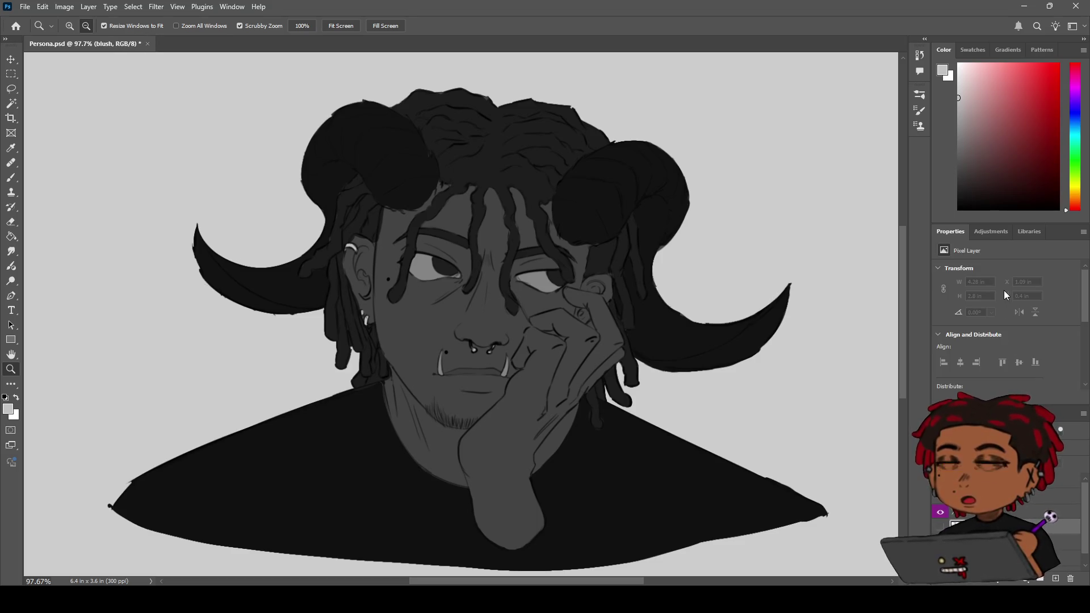
{"action": "left_click", "coordinate": [1008, 537]}
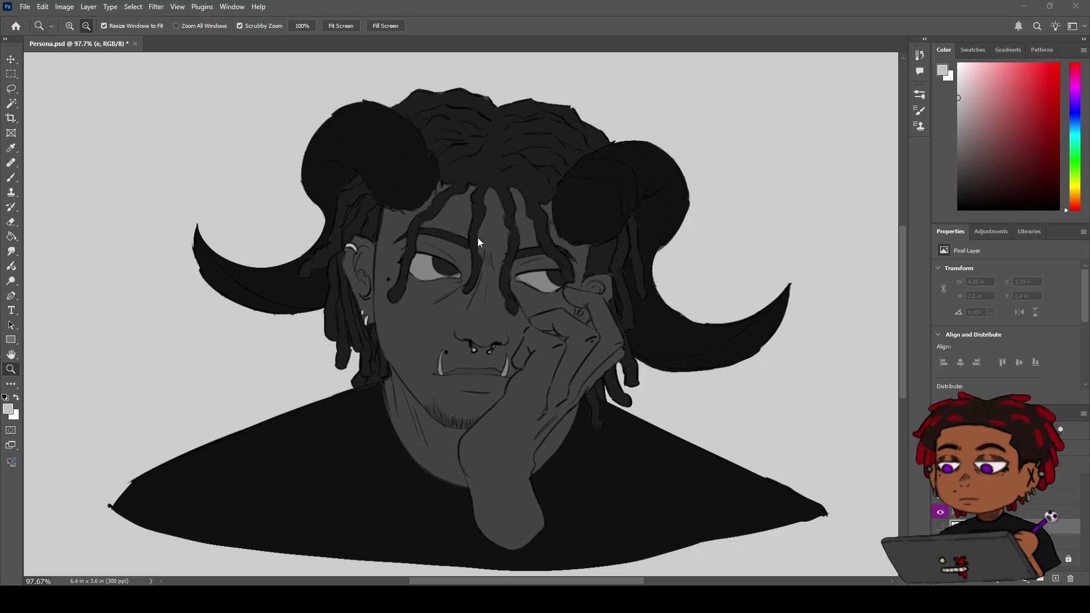
{"action": "key", "text": "alt+bracketleft"}
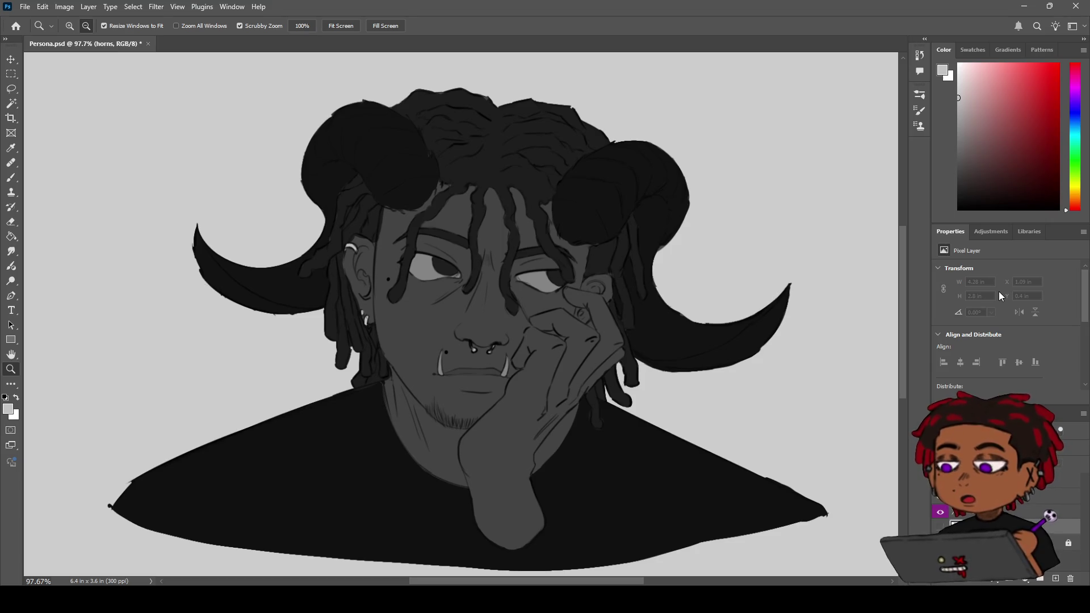
- Select Layer 0 in the Layers panel in place of horns
{"action": "left_click", "coordinate": [1000, 528]}
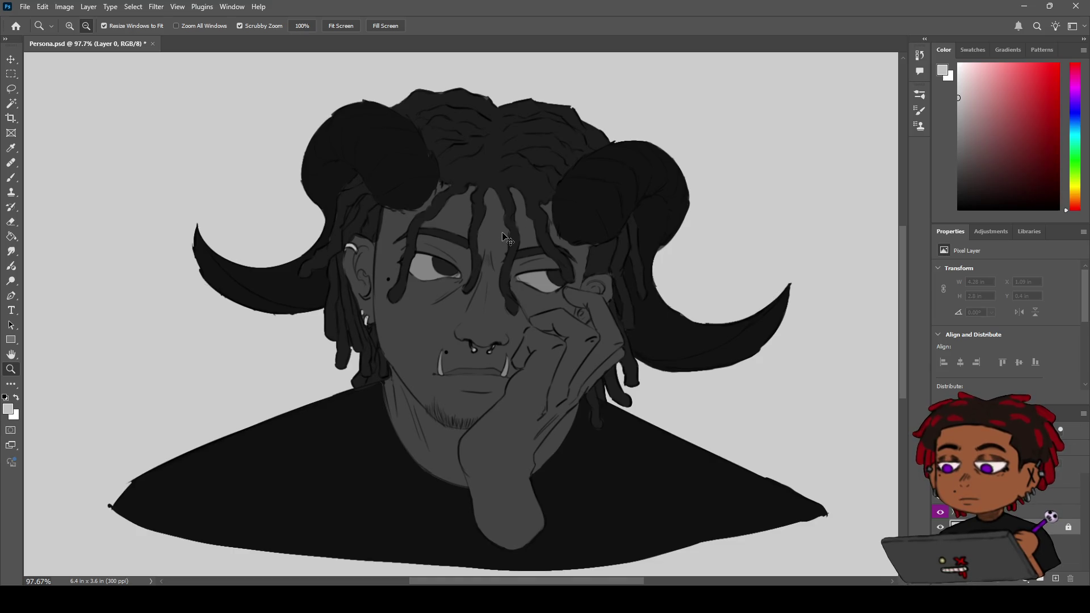
- Save Persona.psd with Ctrl+S
{"action": "key", "text": "ctrl+s"}
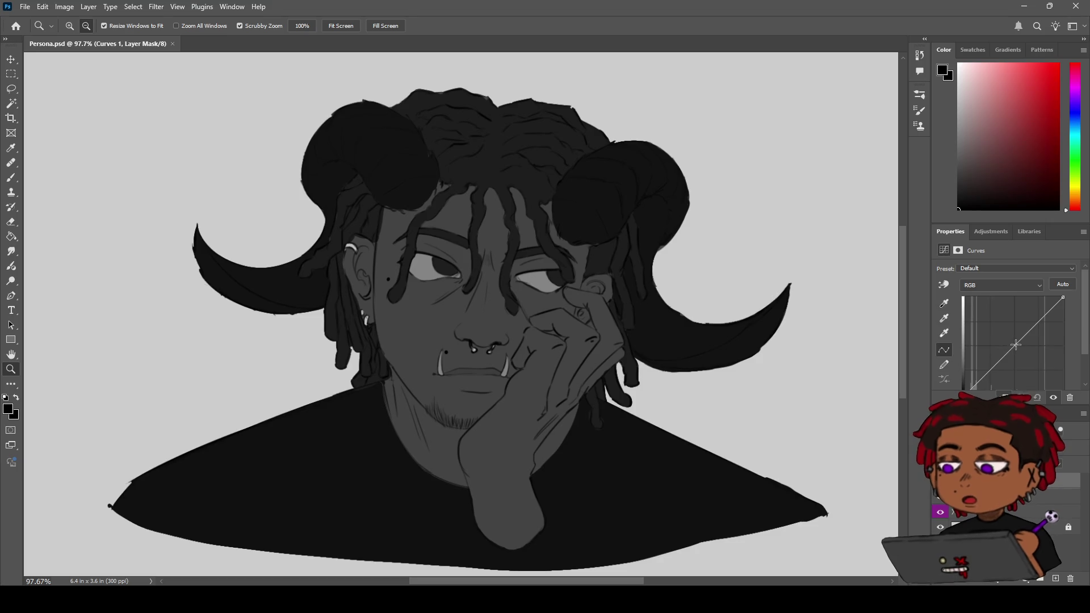
- Place middle, lower and upper control points on the straight Curves 1 RGB line
{"action": "left_click", "coordinate": [1014, 347]}
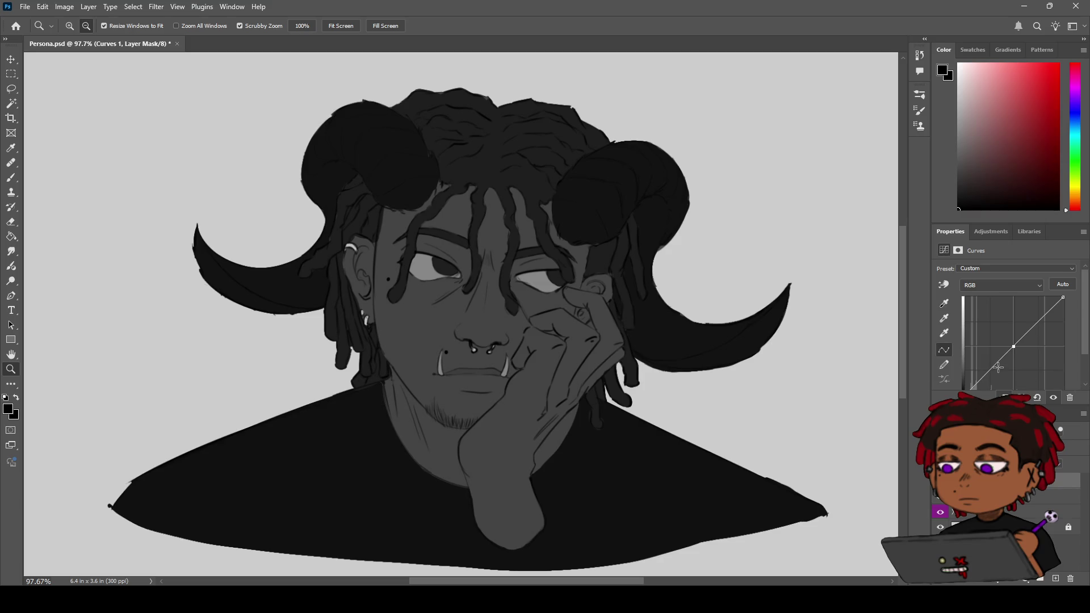
{"action": "left_click", "coordinate": [992, 369]}
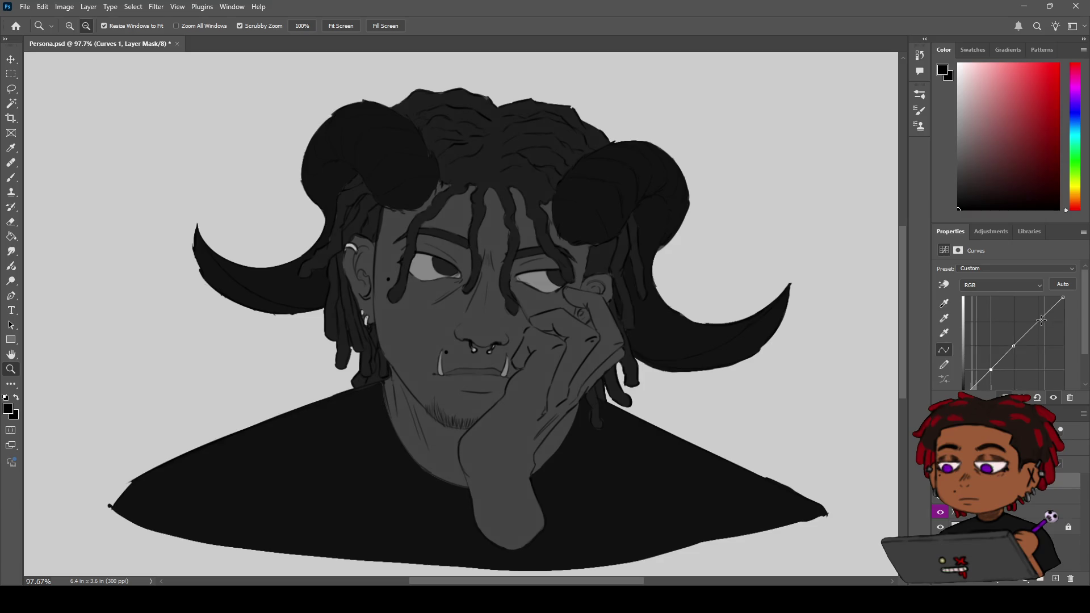
{"action": "left_click", "coordinate": [1039, 320]}
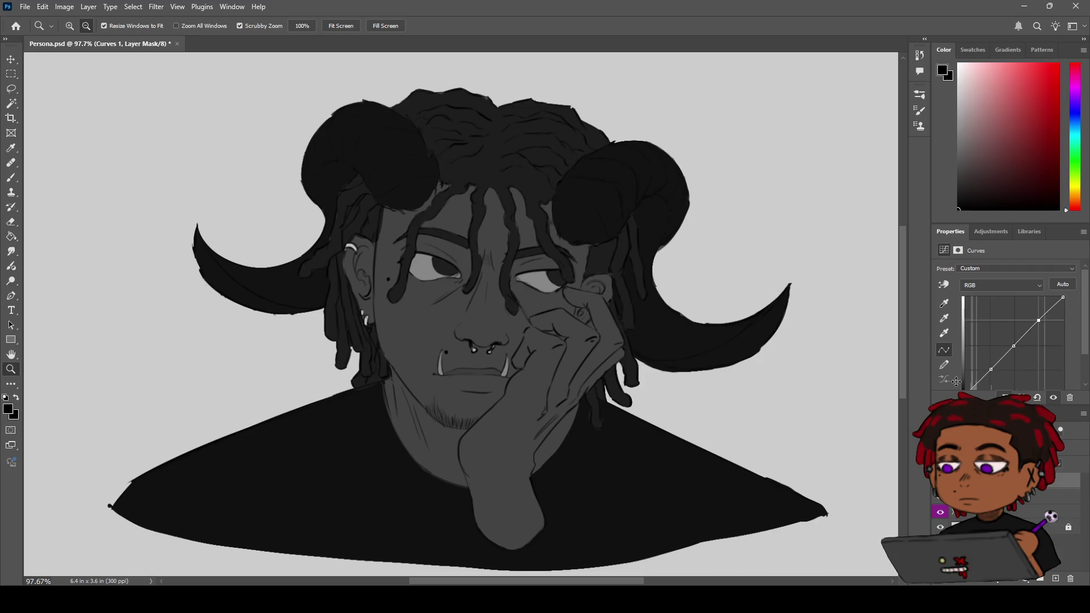
{"action": "scroll", "coordinate": [986, 392], "scroll_direction": "down", "scroll_amount": 1}
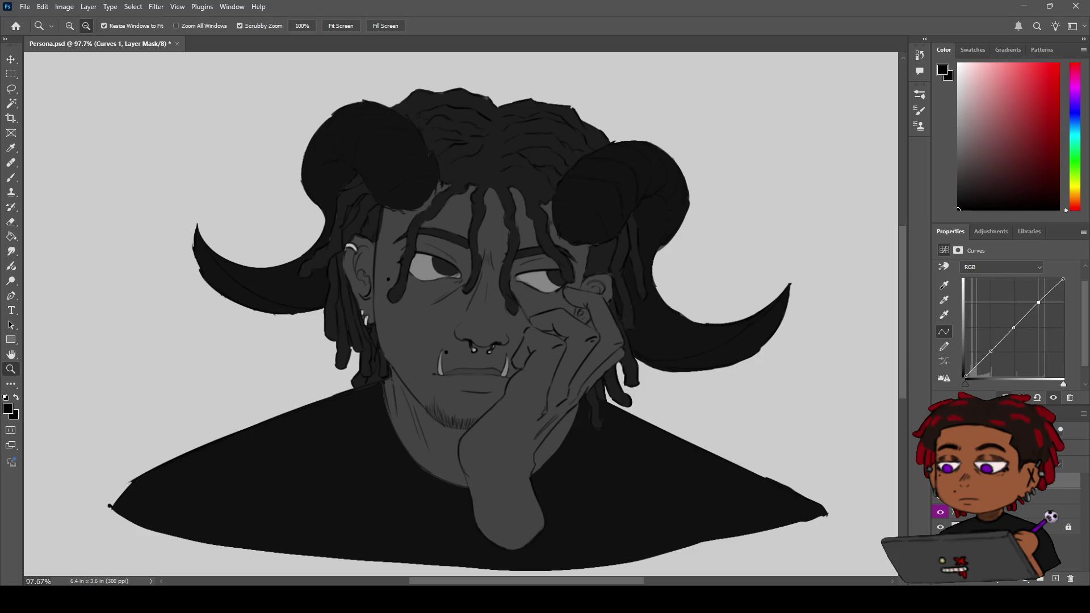
{"action": "scroll", "coordinate": [1011, 341], "scroll_direction": "up", "scroll_amount": 1}
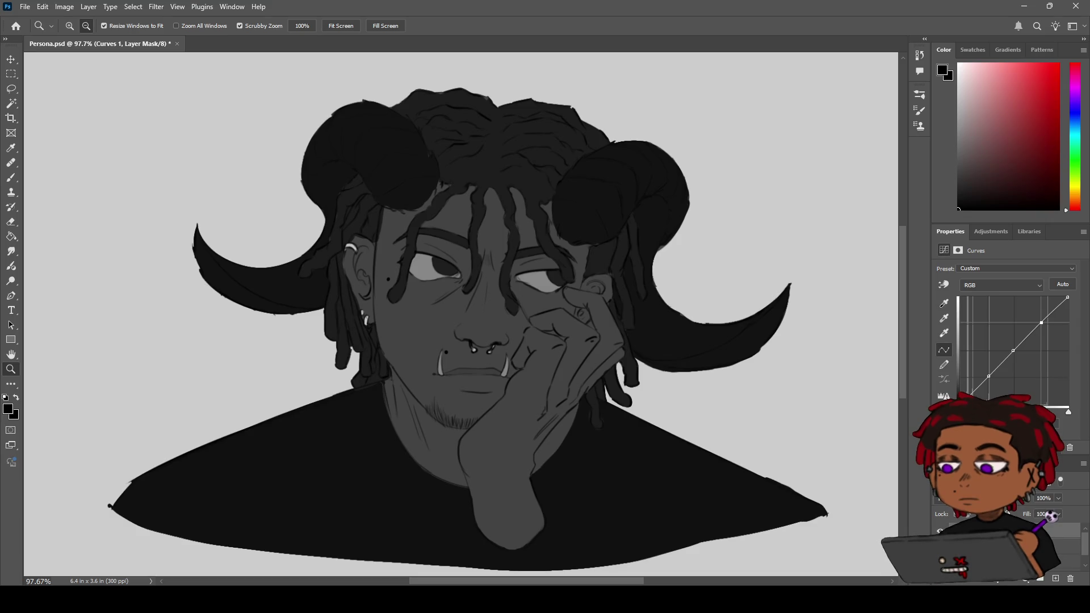
- Raise the Curves black point to lift the shadows, leaving the white point at its original position
{"action": "mouse_move", "coordinate": [958, 406]}
{"action": "left_mouse_down"}
{"action": "mouse_move", "coordinate": [959, 301]}
{"action": "mouse_move", "coordinate": [958, 408]}
{"action": "mouse_move", "coordinate": [923, 417]}
{"action": "left_mouse_up"}
{"action": "left_click_drag", "start_coordinate": [1069, 297], "coordinate": [1068, 406]}
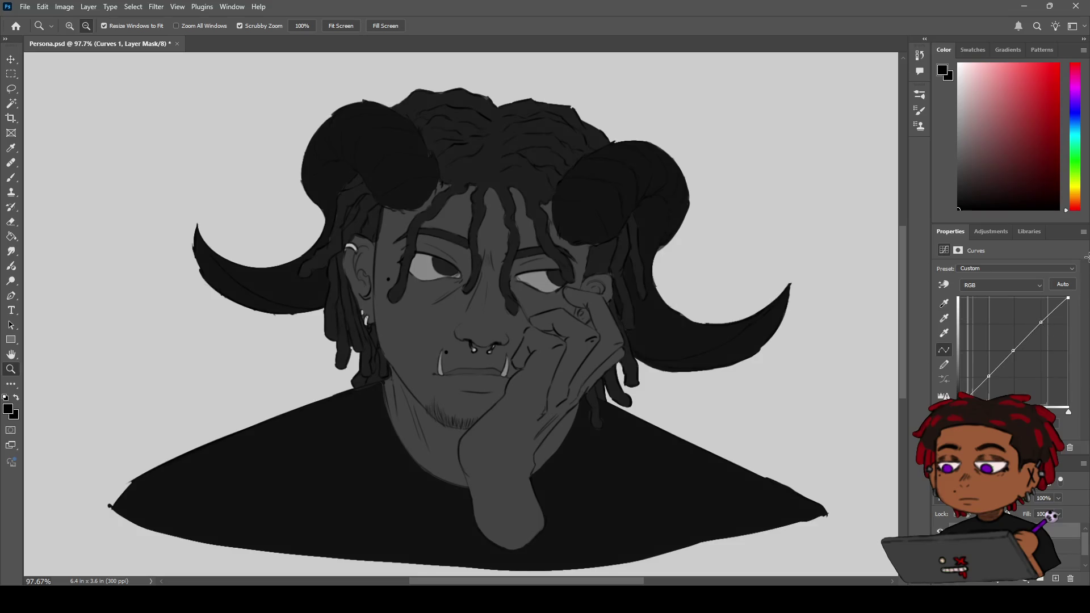
{"action": "left_click_drag", "start_coordinate": [1069, 406], "coordinate": [1068, 297]}
- Add an upper point and a midtone point to the curve, lifting highlights and slightly darkening midtones
{"action": "mouse_move", "coordinate": [1042, 323]}
{"action": "left_mouse_down"}
{"action": "mouse_move", "coordinate": [979, 388]}
{"action": "mouse_move", "coordinate": [1058, 423]}
{"action": "left_mouse_up"}
{"action": "mouse_move", "coordinate": [1045, 319]}
{"action": "left_mouse_down"}
{"action": "mouse_move", "coordinate": [1045, 299]}
{"action": "mouse_move", "coordinate": [1053, 338]}
{"action": "mouse_move", "coordinate": [1040, 396]}
{"action": "mouse_move", "coordinate": [1054, 306]}
{"action": "mouse_move", "coordinate": [1044, 307]}
{"action": "left_mouse_up"}
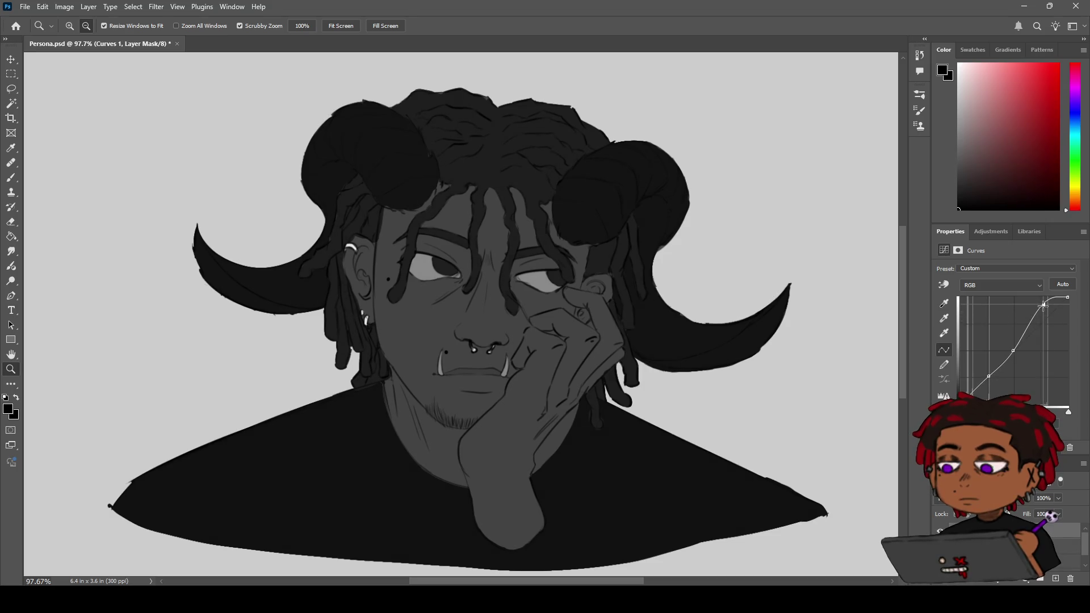
{"action": "left_click_drag", "start_coordinate": [1044, 305], "coordinate": [1047, 321]}
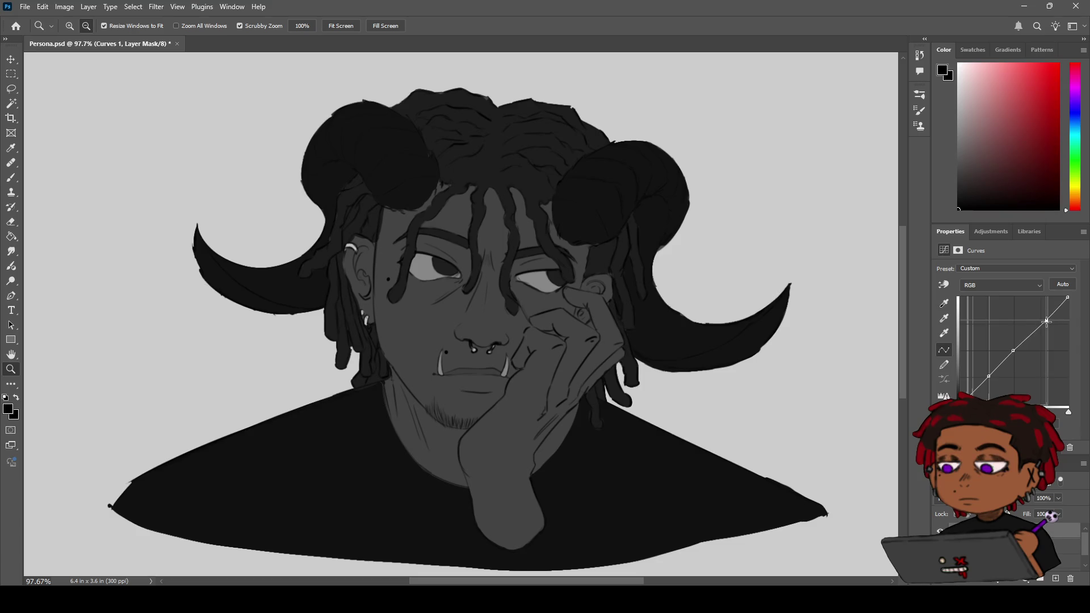
{"action": "mouse_move", "coordinate": [1014, 350]}
{"action": "left_mouse_down"}
{"action": "mouse_move", "coordinate": [1021, 363]}
{"action": "mouse_move", "coordinate": [1013, 320]}
{"action": "mouse_move", "coordinate": [1016, 380]}
{"action": "mouse_move", "coordinate": [1020, 333]}
{"action": "left_mouse_up"}
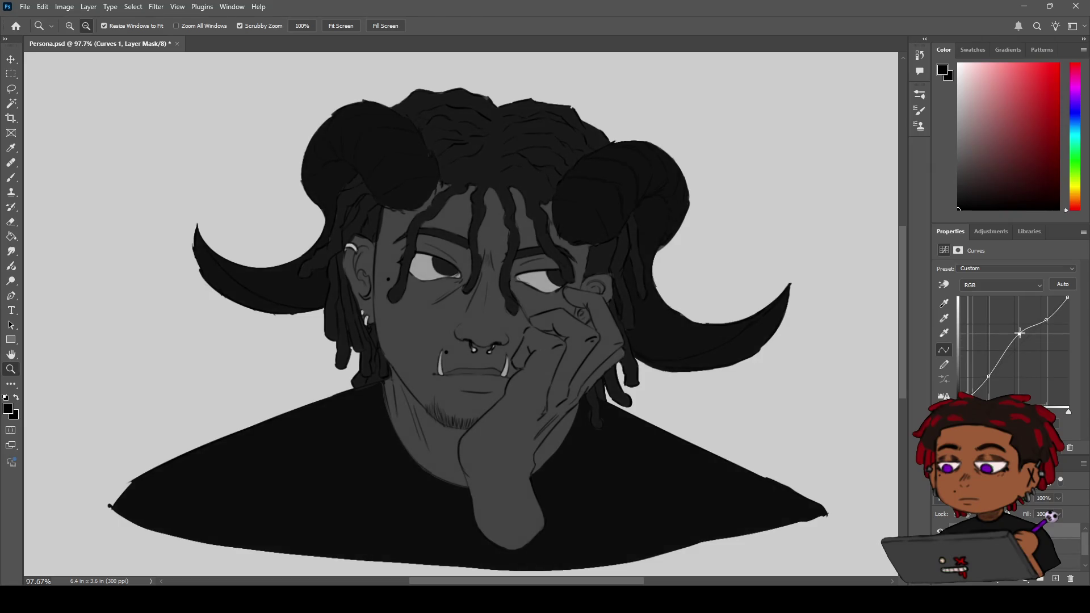
{"action": "mouse_move", "coordinate": [1020, 333]}
{"action": "left_mouse_down"}
{"action": "mouse_move", "coordinate": [1016, 353]}
{"action": "mouse_move", "coordinate": [1015, 339]}
{"action": "mouse_move", "coordinate": [1016, 352]}
{"action": "mouse_move", "coordinate": [1043, 324]}
{"action": "left_mouse_up"}
{"action": "left_click", "coordinate": [1046, 321]}
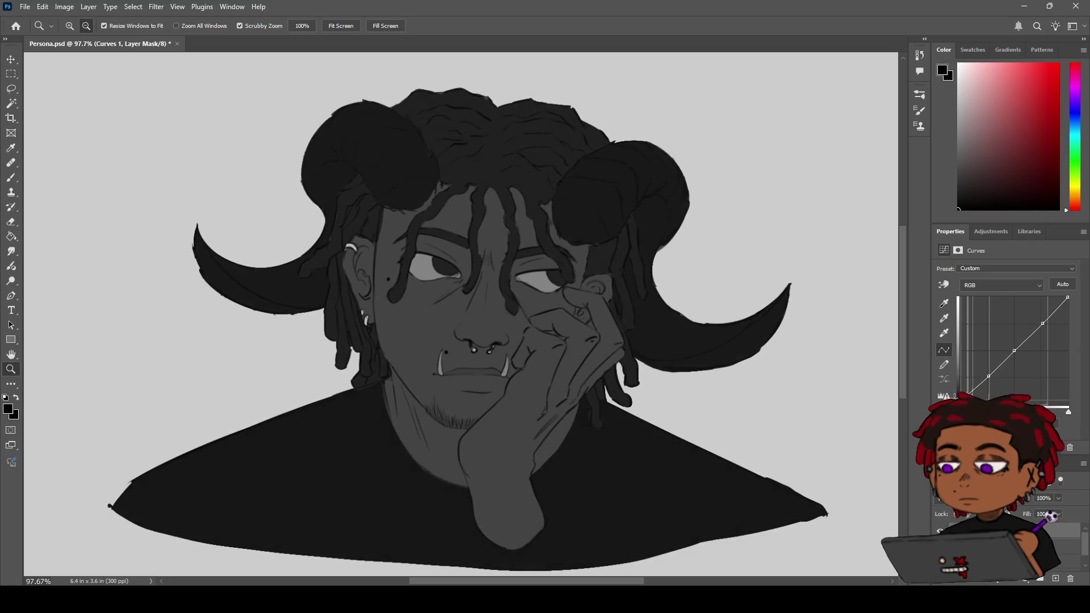
{"action": "left_click_drag", "start_coordinate": [989, 376], "coordinate": [1014, 346]}
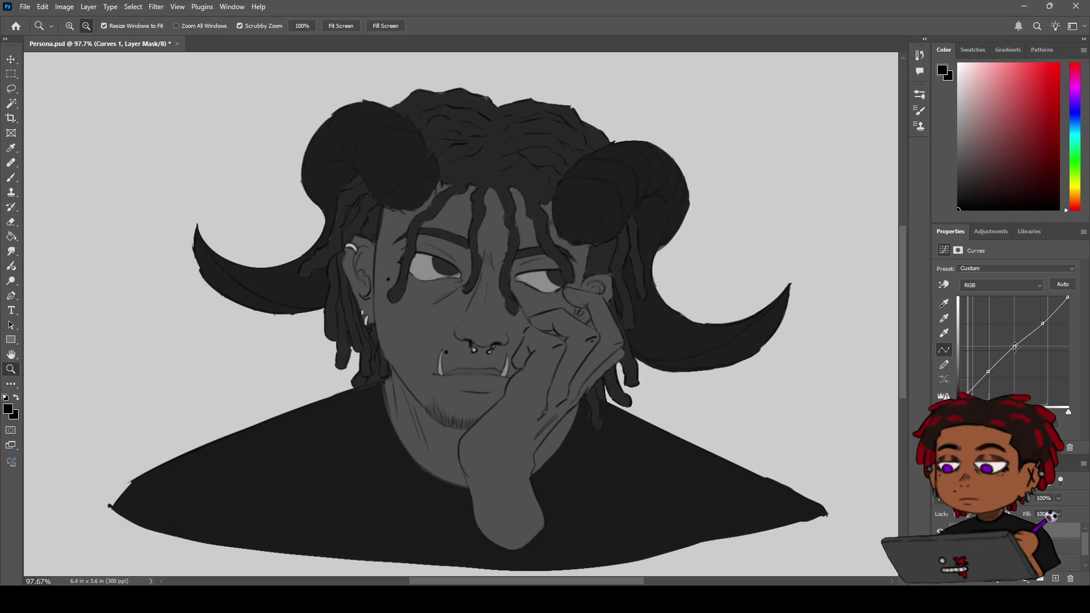
{"action": "mouse_move", "coordinate": [1015, 348]}
{"action": "left_mouse_down"}
{"action": "mouse_move", "coordinate": [1043, 320]}
{"action": "mouse_move", "coordinate": [1046, 340]}
{"action": "mouse_move", "coordinate": [1045, 320]}
{"action": "left_mouse_up"}
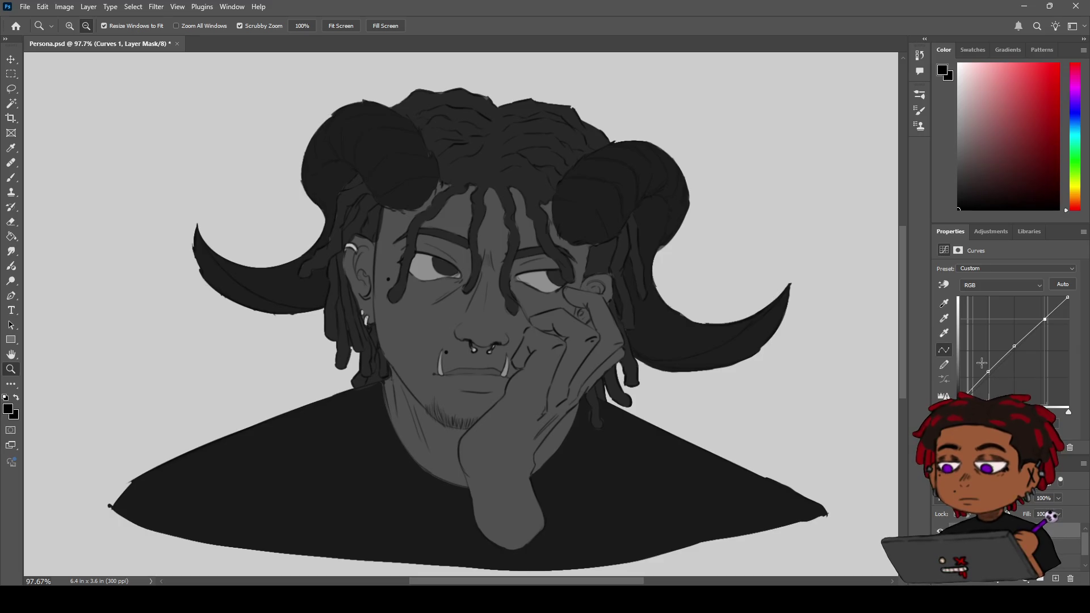
{"action": "mouse_move", "coordinate": [1045, 319]}
{"action": "left_mouse_down"}
{"action": "mouse_move", "coordinate": [1038, 311]}
{"action": "mouse_move", "coordinate": [1050, 319]}
{"action": "left_mouse_up"}
{"action": "left_click_drag", "start_coordinate": [1050, 320], "coordinate": [1048, 323]}
{"action": "key", "text": "backslash"}
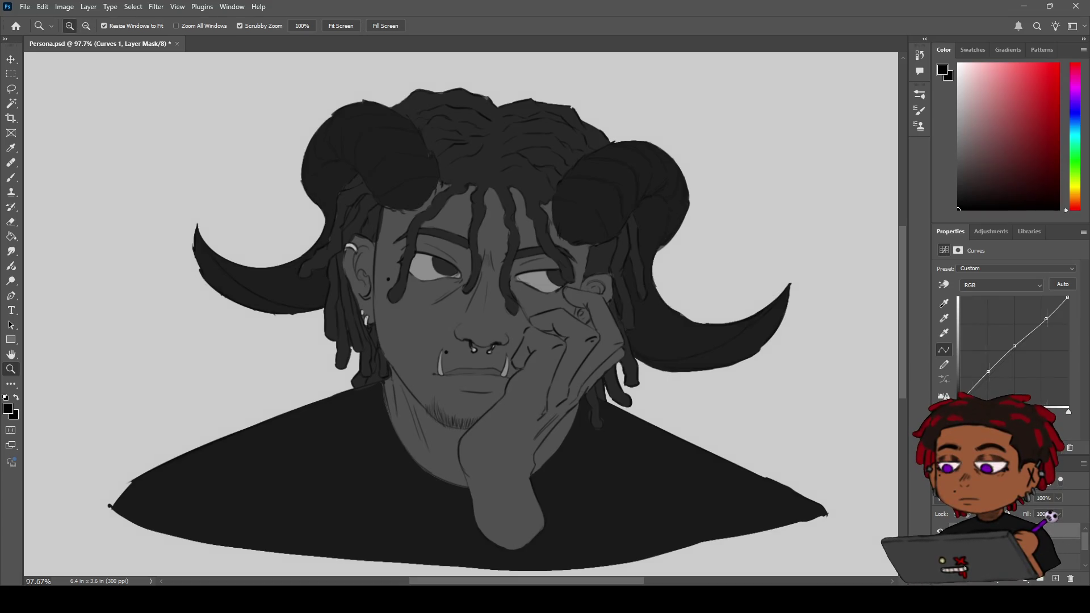
{"action": "key", "text": "alt"}
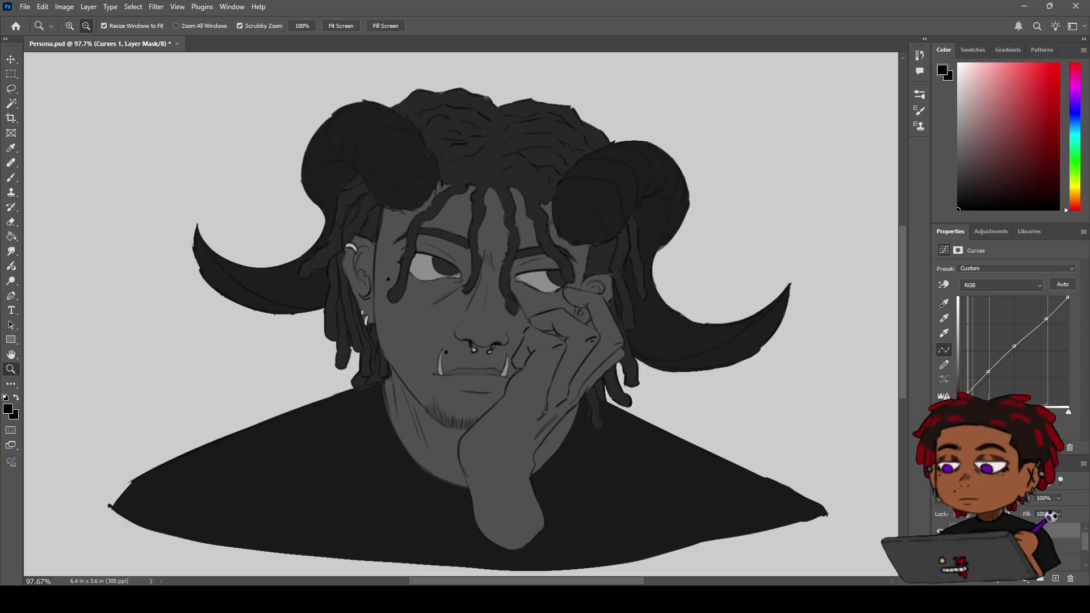
{"action": "left_click_drag", "start_coordinate": [1014, 346], "coordinate": [1025, 511]}
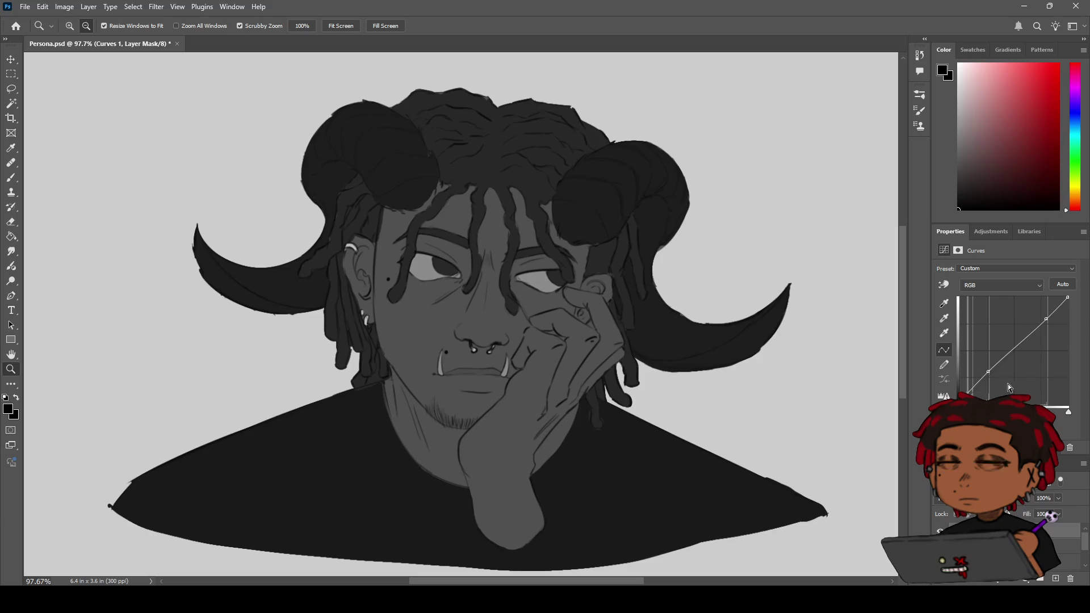
{"action": "left_click_drag", "start_coordinate": [989, 372], "coordinate": [1038, 396]}
{"action": "left_click_drag", "start_coordinate": [1046, 319], "coordinate": [1054, 490]}
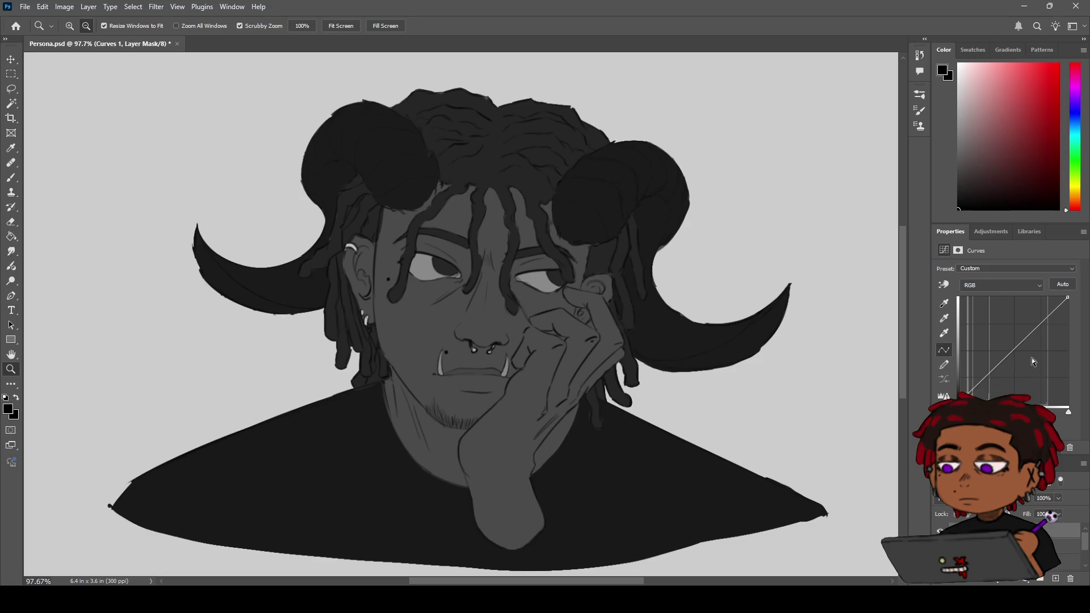
{"action": "left_click", "coordinate": [1012, 352]}
{"action": "mouse_move", "coordinate": [1009, 353]}
{"action": "left_mouse_down"}
{"action": "mouse_move", "coordinate": [985, 321]}
{"action": "mouse_move", "coordinate": [991, 361]}
{"action": "mouse_move", "coordinate": [1022, 386]}
{"action": "mouse_move", "coordinate": [982, 345]}
{"action": "mouse_move", "coordinate": [1028, 318]}
{"action": "mouse_move", "coordinate": [976, 322]}
{"action": "mouse_move", "coordinate": [1057, 322]}
{"action": "mouse_move", "coordinate": [1016, 324]}
{"action": "mouse_move", "coordinate": [991, 381]}
{"action": "mouse_move", "coordinate": [983, 362]}
{"action": "mouse_move", "coordinate": [997, 362]}
{"action": "mouse_move", "coordinate": [994, 334]}
{"action": "mouse_move", "coordinate": [1006, 360]}
{"action": "mouse_move", "coordinate": [1005, 345]}
{"action": "mouse_move", "coordinate": [992, 363]}
{"action": "left_mouse_up"}
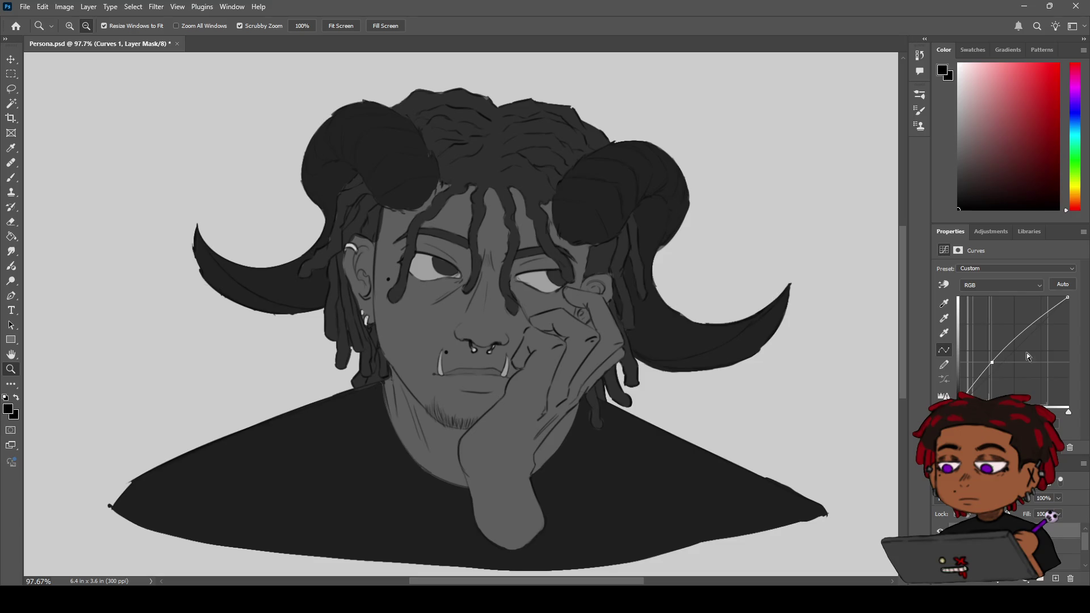
{"action": "mouse_move", "coordinate": [1026, 335]}
{"action": "left_mouse_down"}
{"action": "mouse_move", "coordinate": [1030, 347]}
{"action": "mouse_move", "coordinate": [1024, 323]}
{"action": "left_mouse_up"}
{"action": "mouse_move", "coordinate": [993, 362]}
{"action": "left_mouse_down"}
{"action": "mouse_move", "coordinate": [1002, 367]}
{"action": "mouse_move", "coordinate": [994, 357]}
{"action": "mouse_move", "coordinate": [1036, 315]}
{"action": "left_mouse_up"}
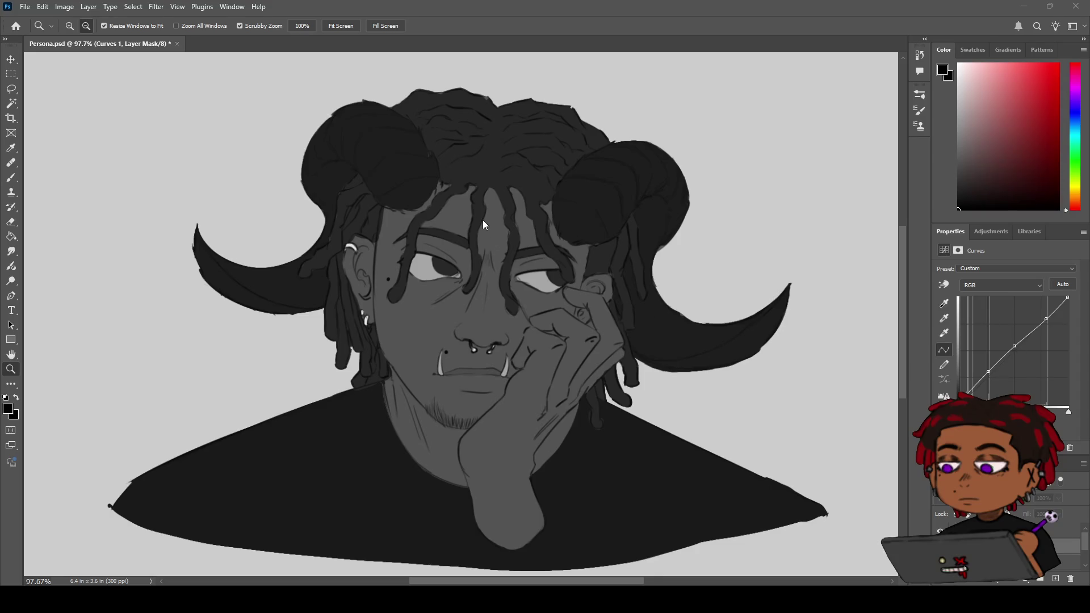
- Cycle through the layers, nudge a Curves 1 point once more, and select the Adjustment layer
{"action": "key", "text": "alt+bracketleft"}
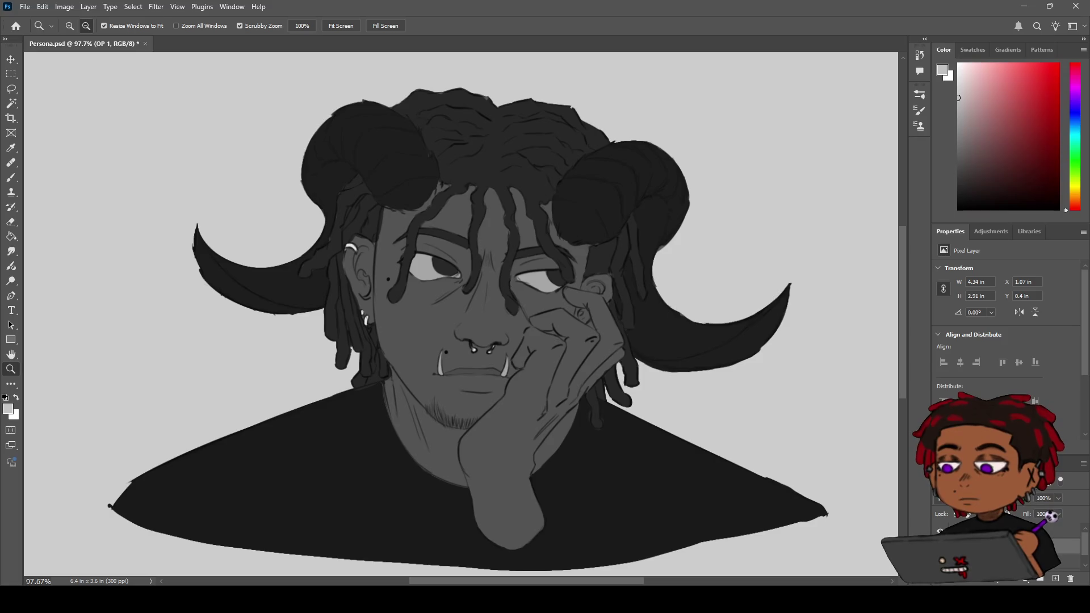
{"action": "key", "text": "alt+bracketright"}
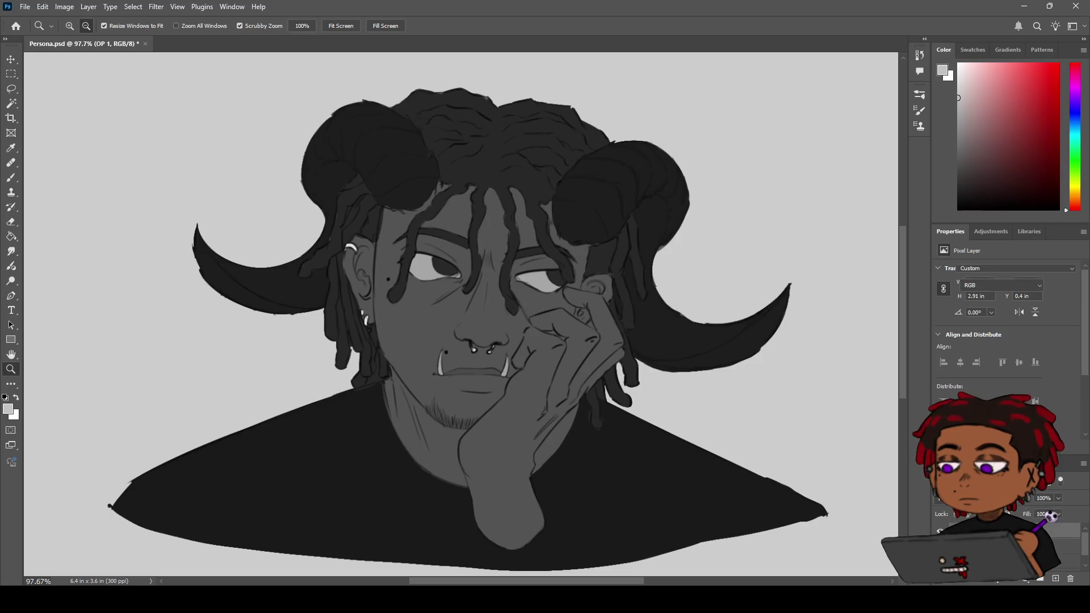
{"action": "left_click_drag", "start_coordinate": [1001, 356], "coordinate": [996, 358]}
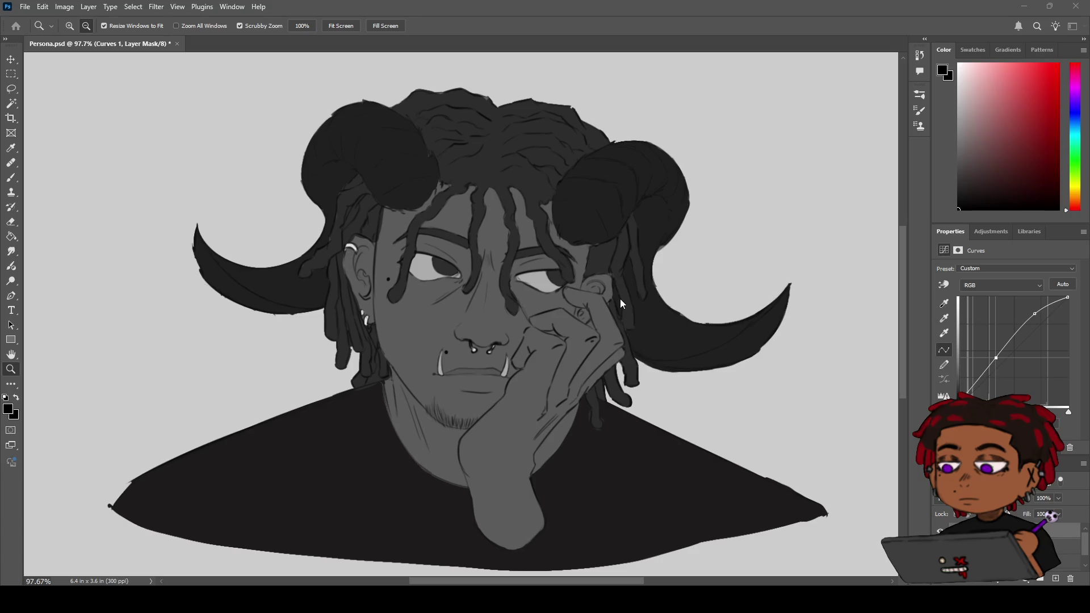
{"action": "key", "text": "alt+bracketleft"}
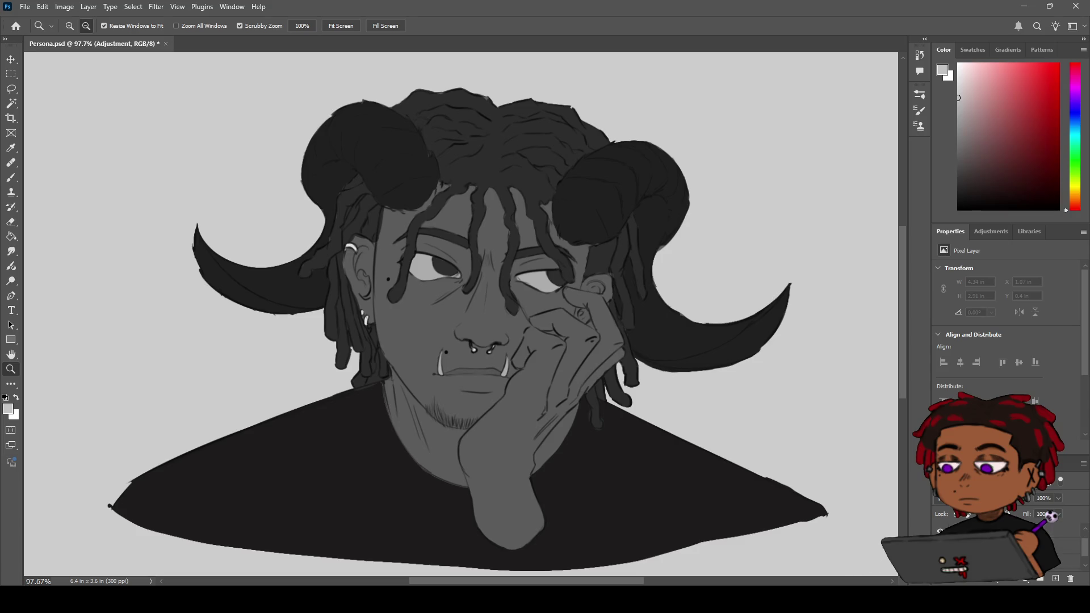
- Select the Brush tool and zoom in on the character's face
{"action": "key", "text": "alt"}
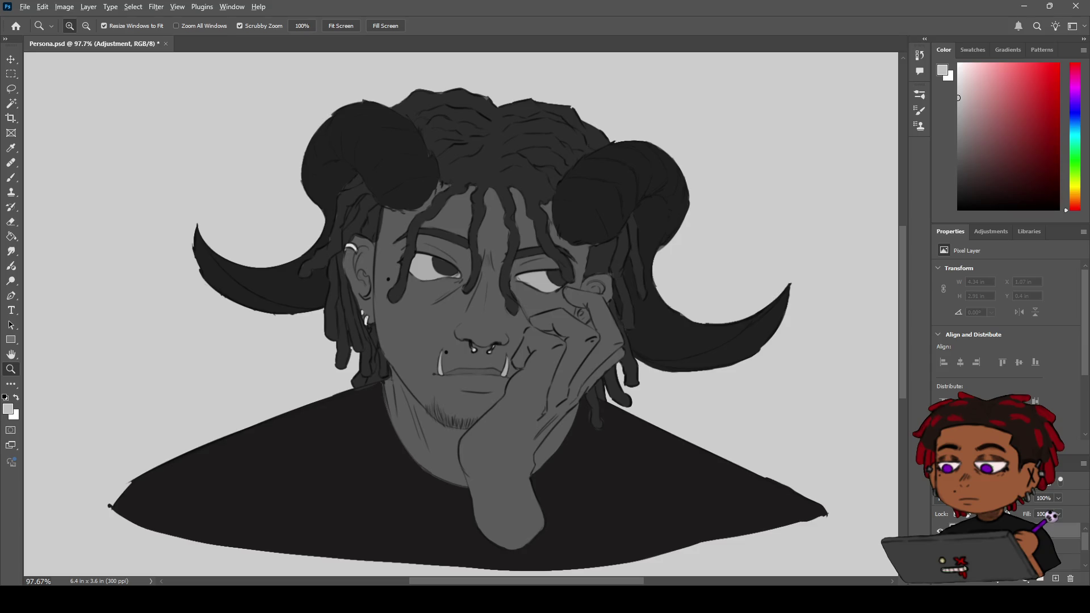
{"action": "key", "text": "alt"}
{"action": "key", "text": "b"}
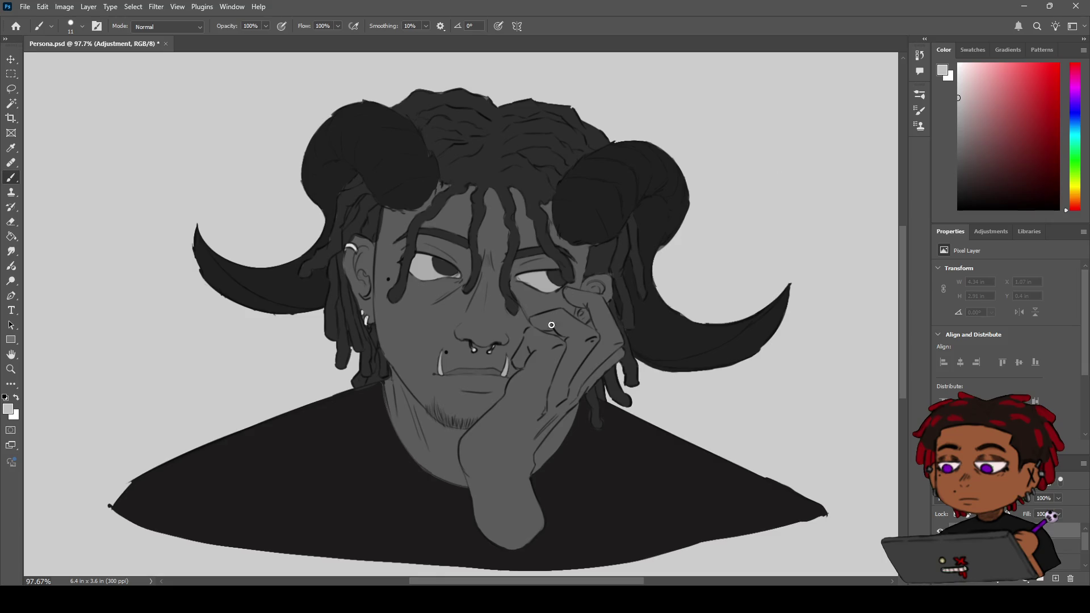
{"action": "key", "text": "z"}
{"action": "mouse_move", "coordinate": [551, 323]}
{"action": "left_mouse_down"}
{"action": "mouse_move", "coordinate": [576, 321]}
{"action": "mouse_move", "coordinate": [570, 340]}
{"action": "left_mouse_up"}
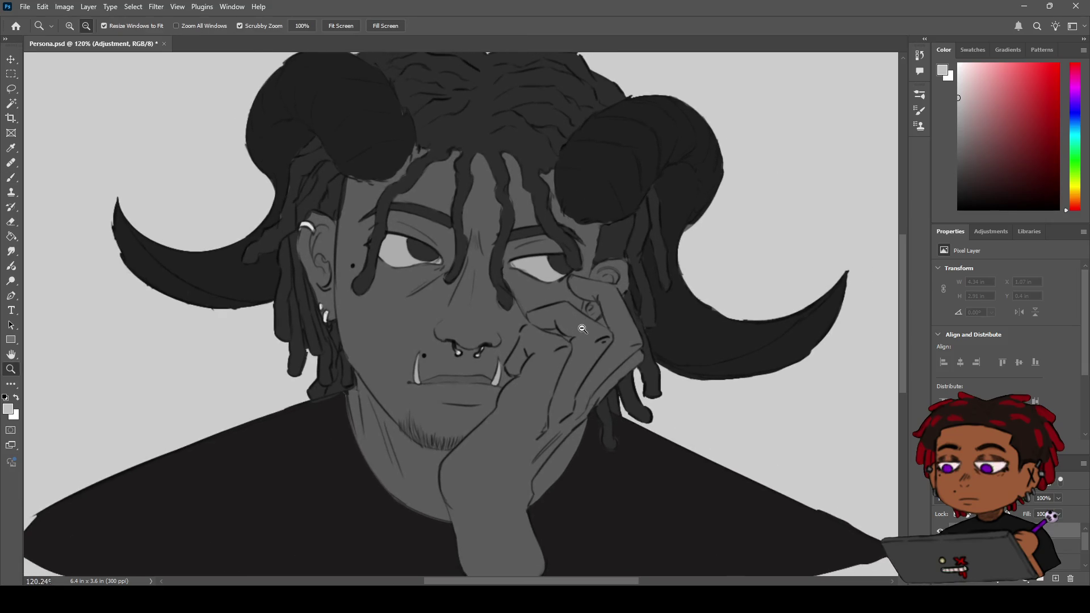
- Choose a darker grey paint colour from the Color panel
{"action": "key", "text": "i"}
{"action": "key", "text": "z"}
{"action": "left_click", "coordinate": [958, 167]}
{"action": "left_click", "coordinate": [958, 155]}
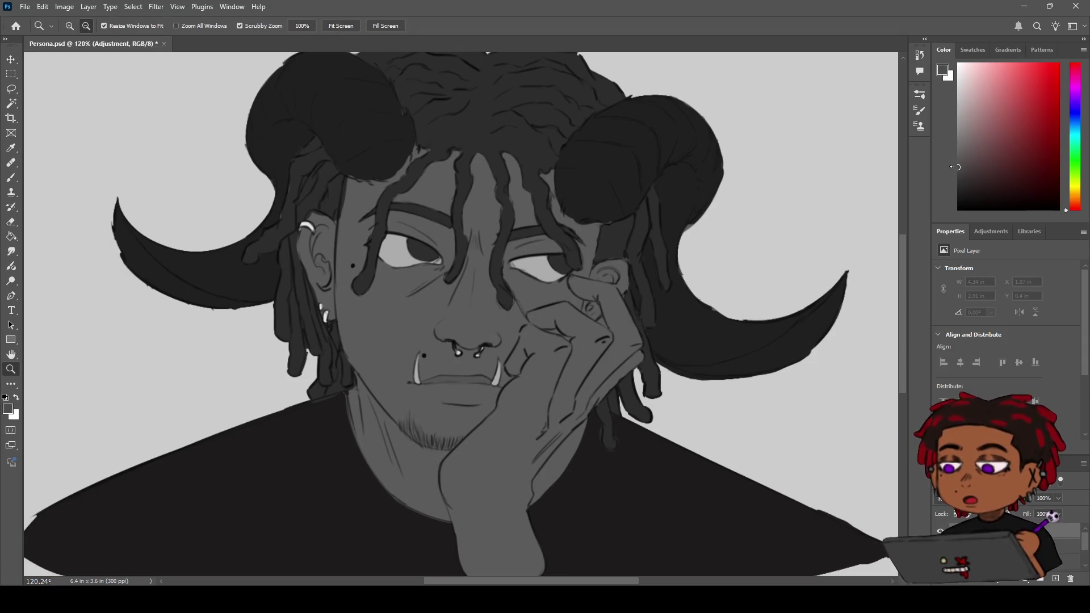
{"action": "left_click", "coordinate": [958, 165]}
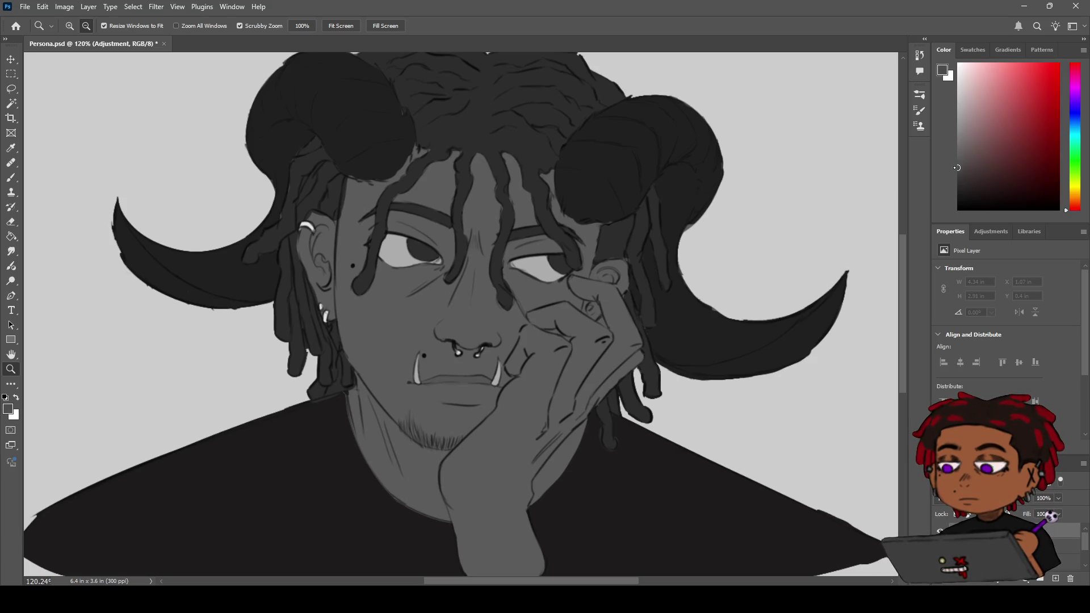
- Paint and reshape a white highlight on the left ear's earring, undoing stray dabs
{"action": "key", "text": "b"}
{"action": "left_click", "coordinate": [323, 230]}
{"action": "key", "text": "ctrl+z"}
{"action": "left_click_drag", "start_coordinate": [322, 225], "coordinate": [369, 219]}
{"action": "key", "text": "z"}
{"action": "key", "text": "b"}
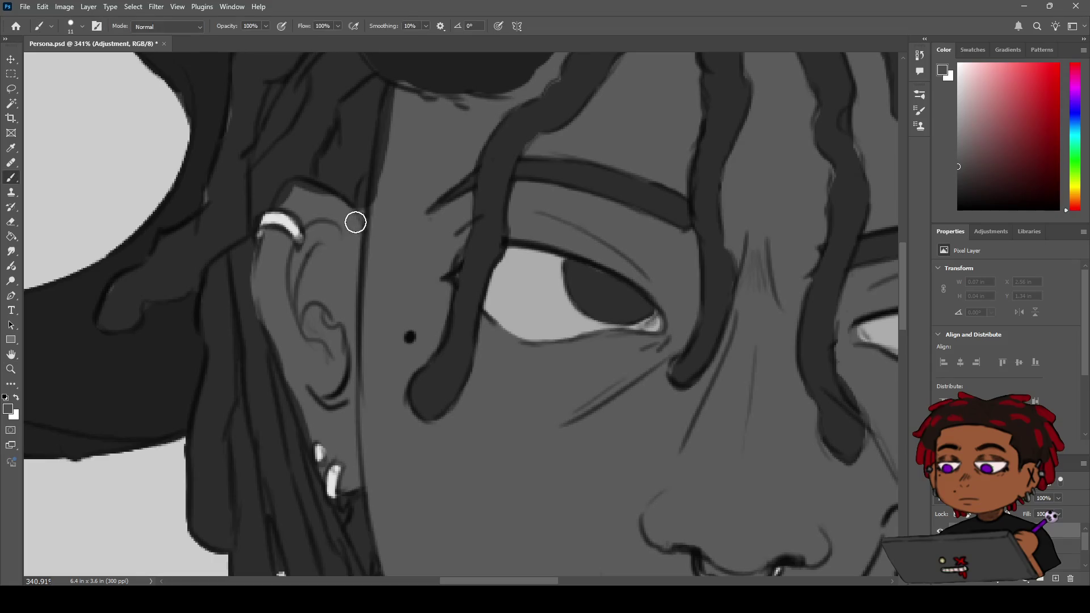
{"action": "key", "text": "ctrl+z"}
{"action": "left_click_drag", "start_coordinate": [316, 229], "coordinate": [297, 228]}
- With a neutral grey, paint darker strokes for the ear's inner curl and outer rim
{"action": "left_click", "coordinate": [947, 173]}
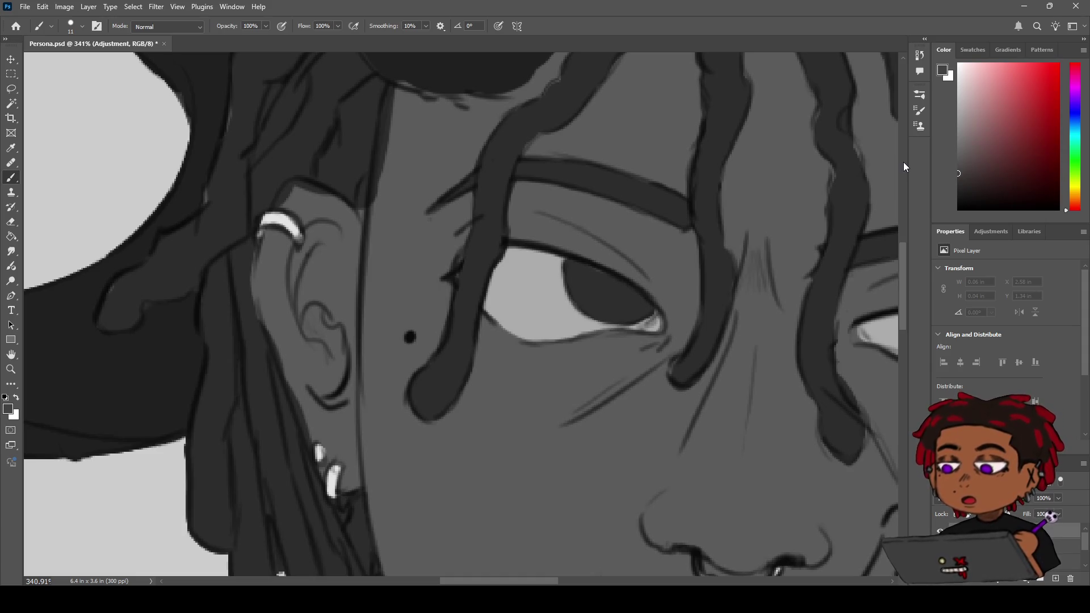
{"action": "mouse_move", "coordinate": [328, 226]}
{"action": "left_mouse_down"}
{"action": "mouse_move", "coordinate": [316, 223]}
{"action": "mouse_move", "coordinate": [343, 234]}
{"action": "mouse_move", "coordinate": [336, 226]}
{"action": "left_mouse_up"}
{"action": "key", "text": "ctrl+z"}
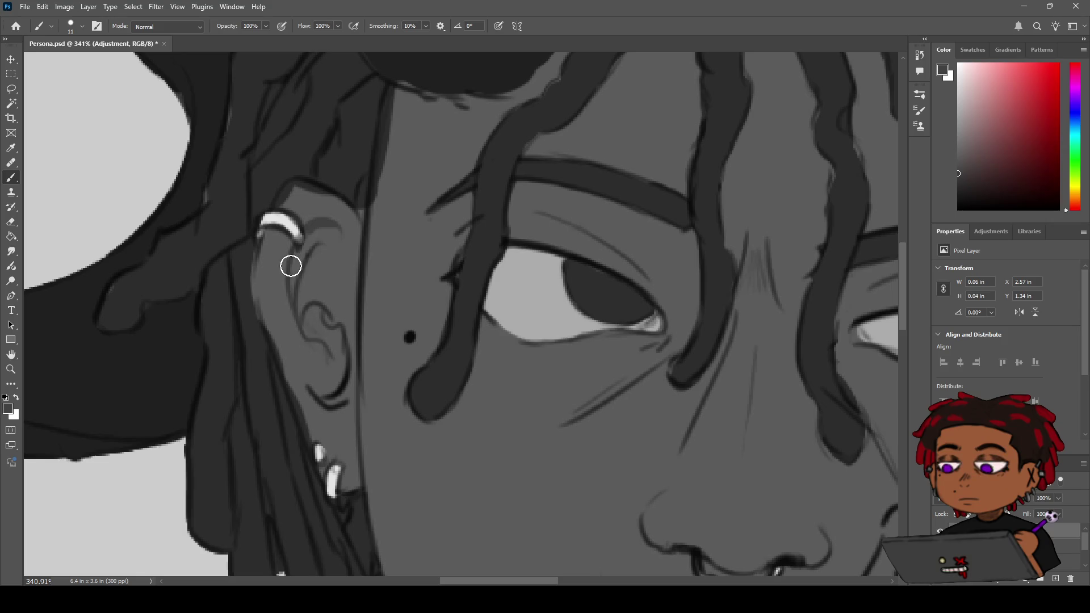
{"action": "mouse_move", "coordinate": [297, 317]}
{"action": "left_mouse_down"}
{"action": "mouse_move", "coordinate": [334, 365]}
{"action": "mouse_move", "coordinate": [329, 346]}
{"action": "left_mouse_up"}
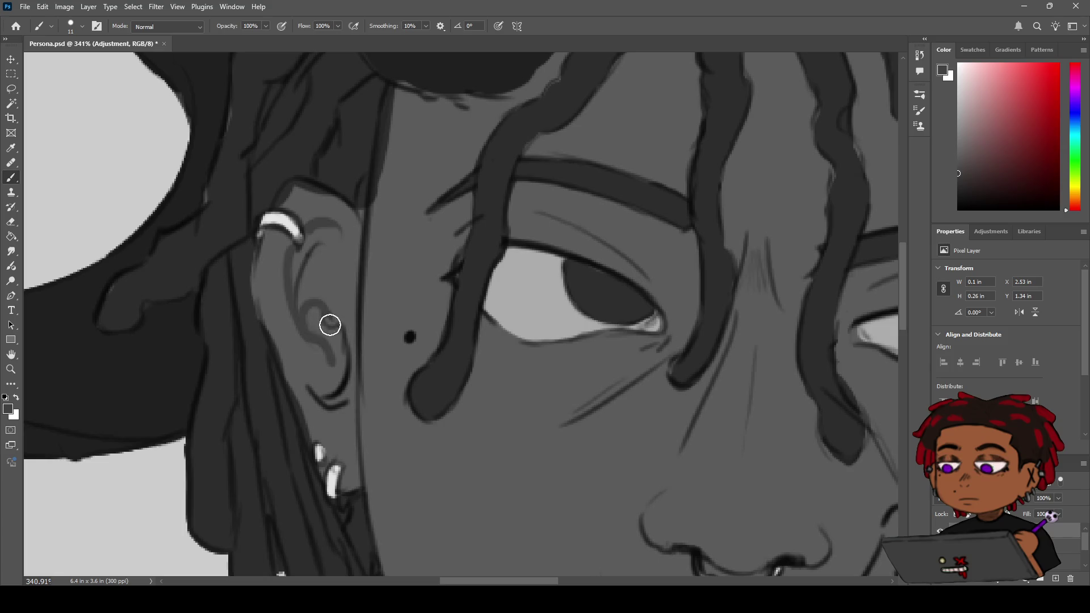
{"action": "left_click_drag", "start_coordinate": [344, 329], "coordinate": [339, 389]}
{"action": "left_click_drag", "start_coordinate": [346, 348], "coordinate": [341, 397]}
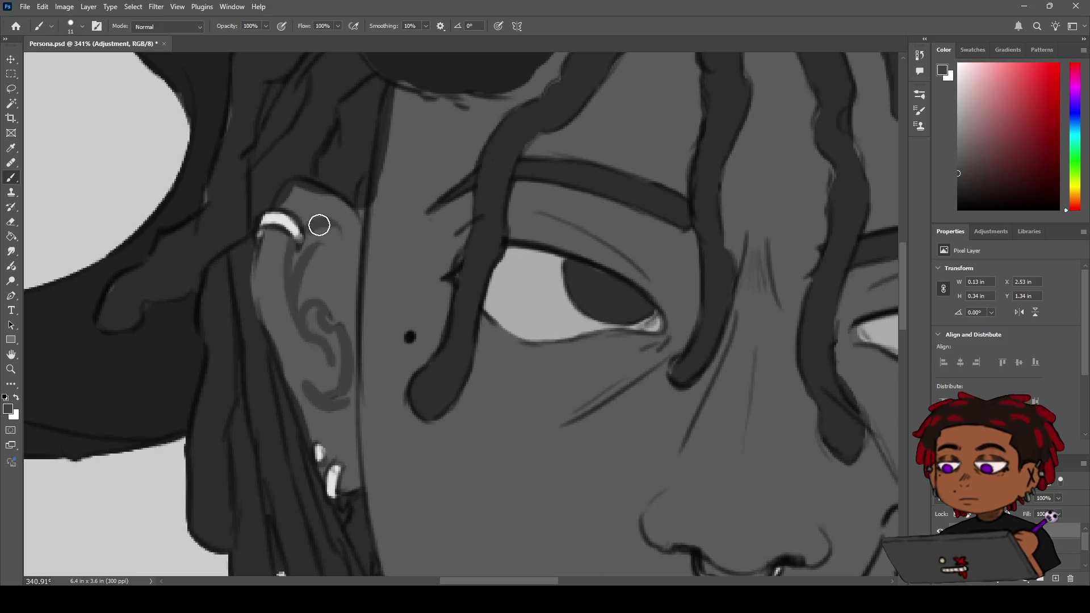
{"action": "key", "text": "z"}
{"action": "mouse_move", "coordinate": [334, 221]}
{"action": "left_mouse_down"}
{"action": "mouse_move", "coordinate": [285, 249]}
{"action": "mouse_move", "coordinate": [312, 237]}
{"action": "mouse_move", "coordinate": [340, 340]}
{"action": "left_mouse_up"}
{"action": "key", "text": "b"}
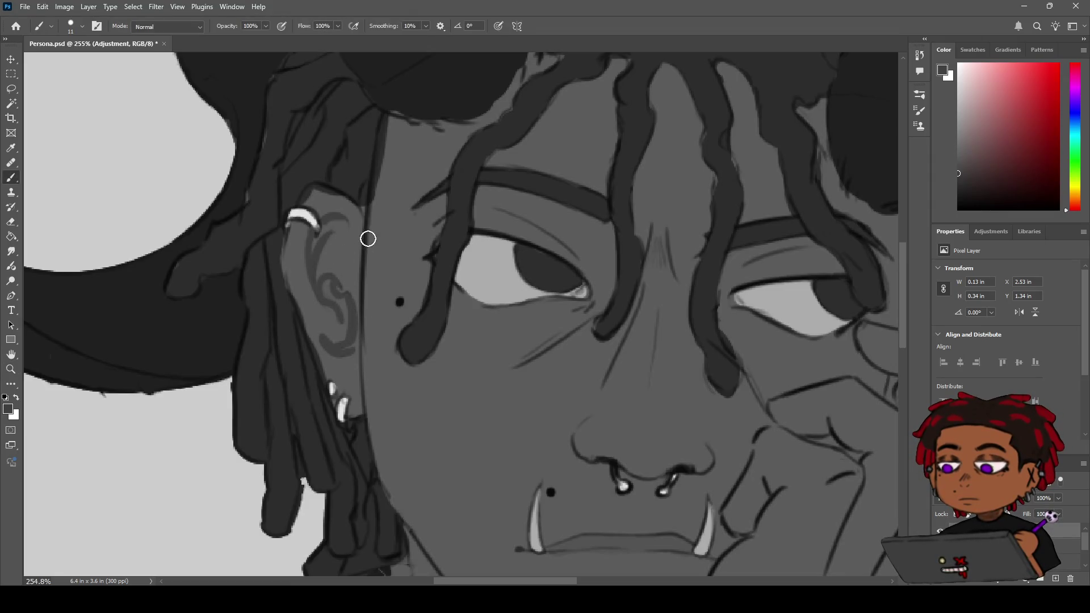
{"action": "key", "text": "z"}
{"action": "left_click_drag", "start_coordinate": [420, 252], "coordinate": [381, 276]}
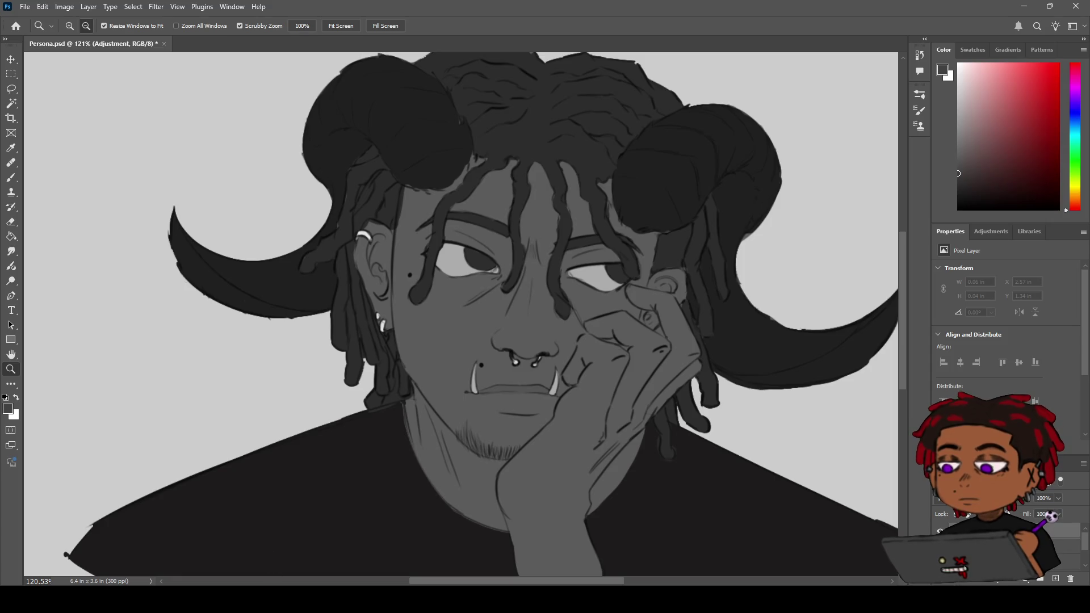
{"action": "key", "text": "h"}
{"action": "left_click_drag", "start_coordinate": [454, 284], "coordinate": [387, 301]}
{"action": "key", "text": "z"}
{"action": "scroll", "coordinate": [516, 303], "scroll_direction": "down", "scroll_amount": 5}
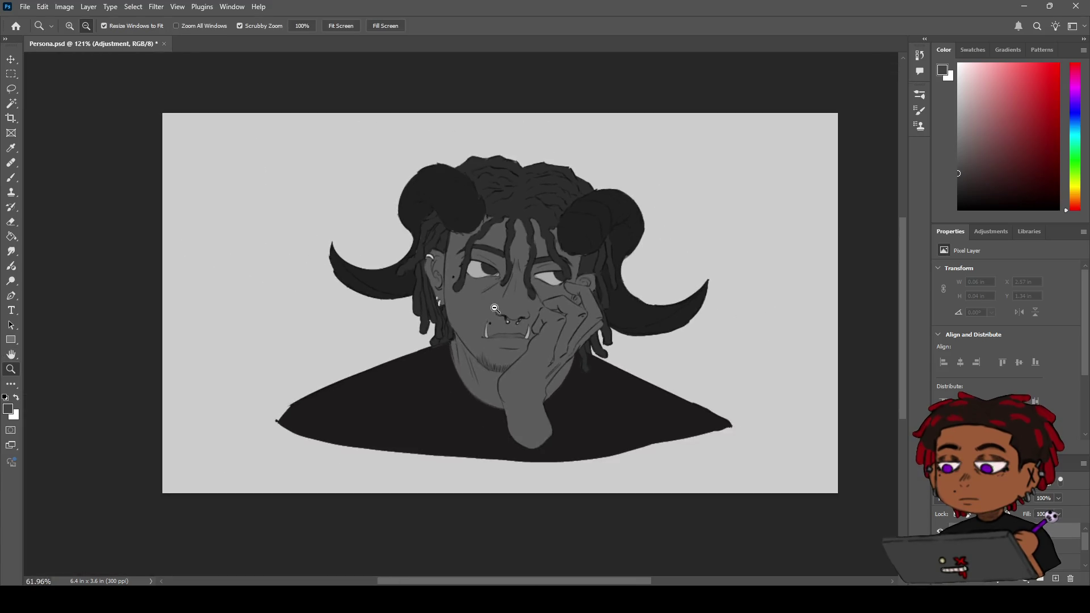
{"action": "scroll", "coordinate": [516, 303], "scroll_direction": "up", "scroll_amount": 4}
{"action": "scroll", "coordinate": [517, 303], "scroll_direction": "up", "scroll_amount": 2}
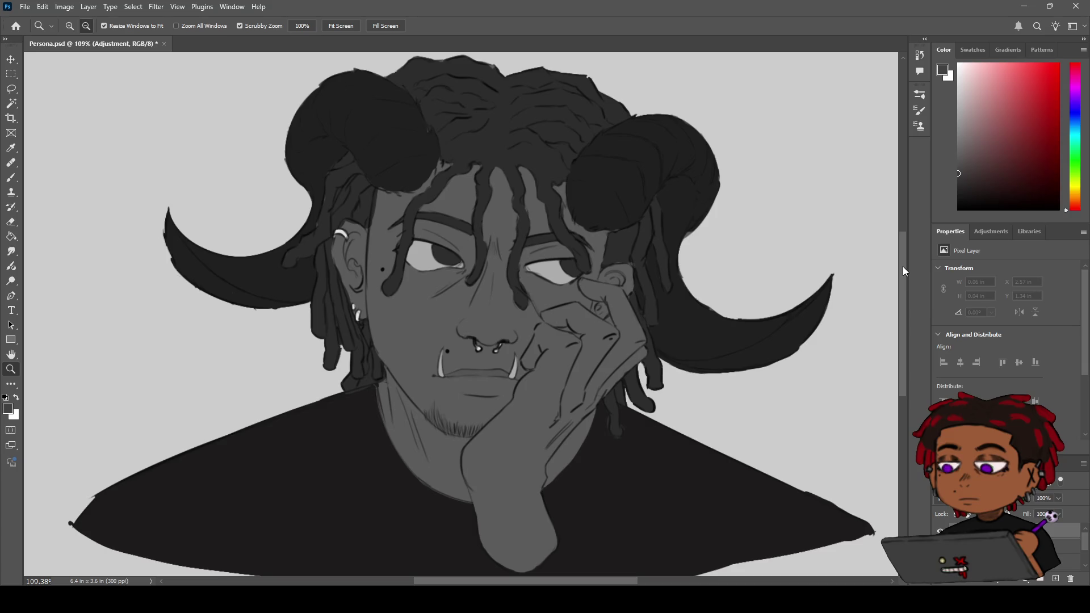
- Recentre the view on the portrait, sample the grey skin from the face and nudge it slightly
{"action": "key", "text": "b"}
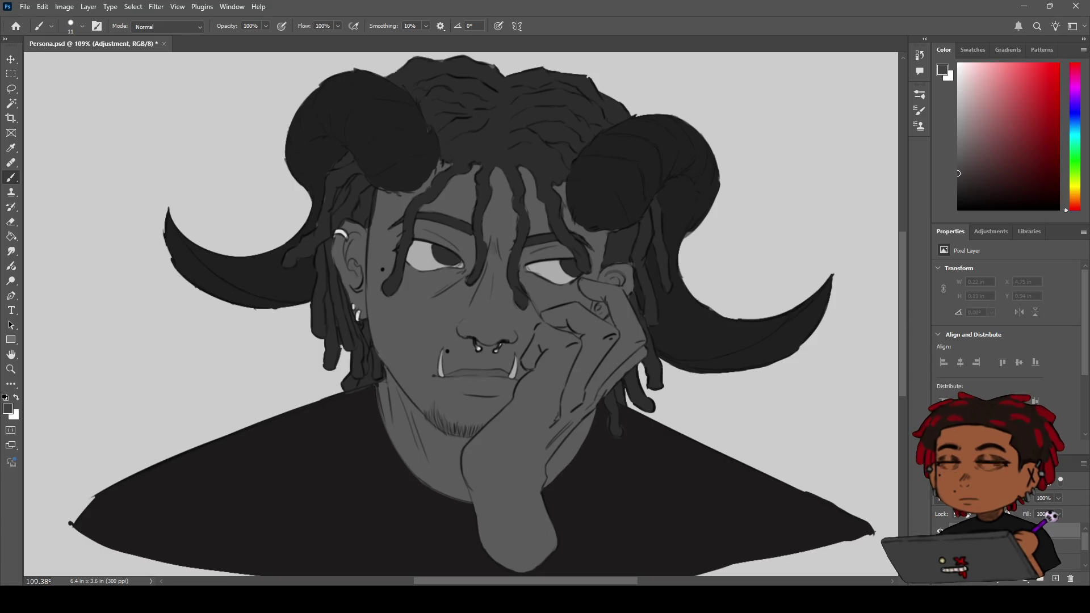
{"action": "key", "text": "h"}
{"action": "mouse_move", "coordinate": [505, 340]}
{"action": "left_mouse_down"}
{"action": "mouse_move", "coordinate": [491, 278]}
{"action": "mouse_move", "coordinate": [495, 289]}
{"action": "left_mouse_up"}
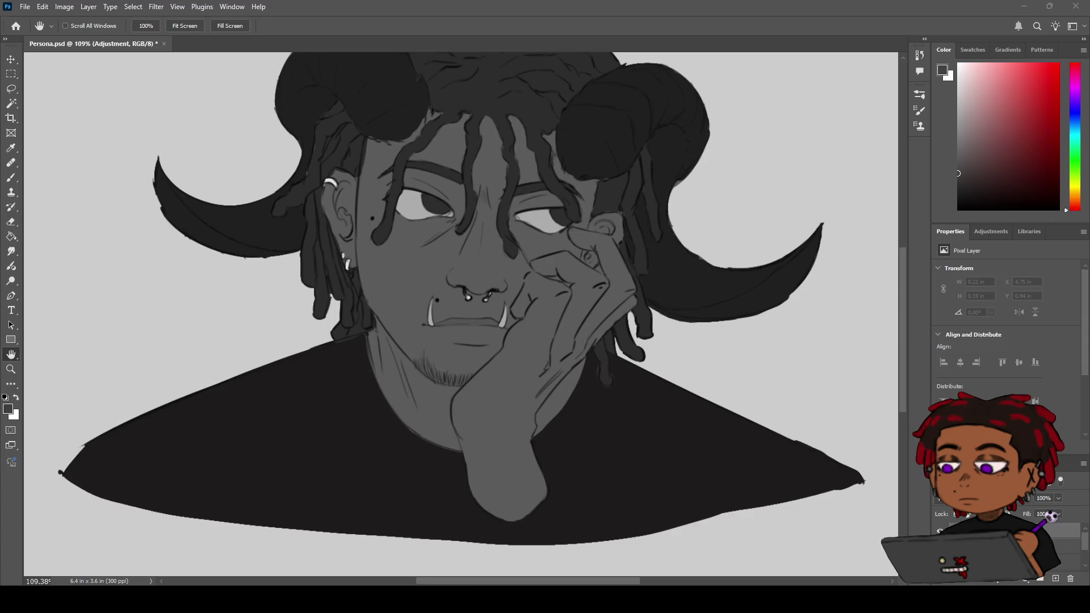
{"action": "left_click_drag", "start_coordinate": [514, 244], "coordinate": [537, 275]}
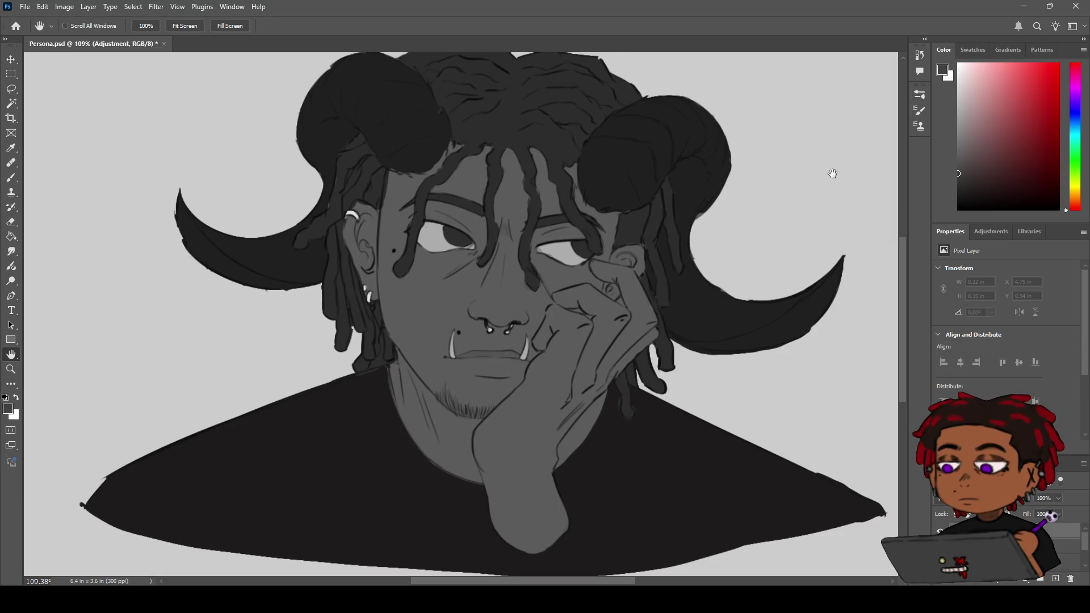
{"action": "key", "text": "i"}
{"action": "left_click", "coordinate": [392, 306]}
{"action": "mouse_move", "coordinate": [961, 155]}
{"action": "left_mouse_down"}
{"action": "mouse_move", "coordinate": [954, 181]}
{"action": "mouse_move", "coordinate": [952, 147]}
{"action": "mouse_move", "coordinate": [956, 178]}
{"action": "mouse_move", "coordinate": [959, 169]}
{"action": "left_mouse_up"}
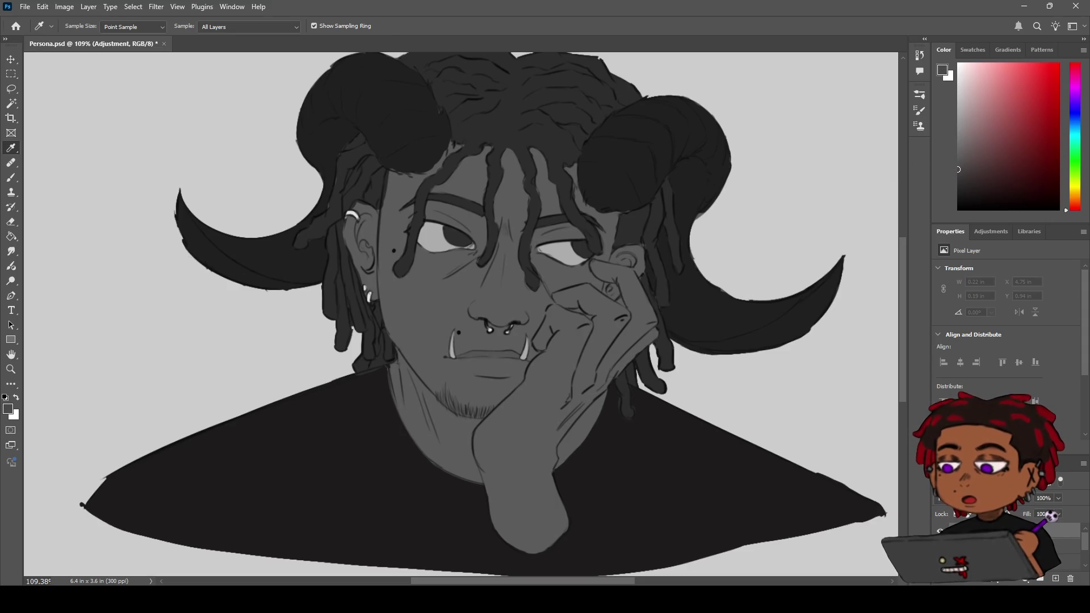
- Choose a slightly darker grey in the Color panel and try a neck stroke, then undo it
{"action": "key", "text": "b"}
{"action": "mouse_move", "coordinate": [407, 372]}
{"action": "left_mouse_down"}
{"action": "mouse_move", "coordinate": [443, 411]}
{"action": "mouse_move", "coordinate": [405, 376]}
{"action": "left_mouse_up"}
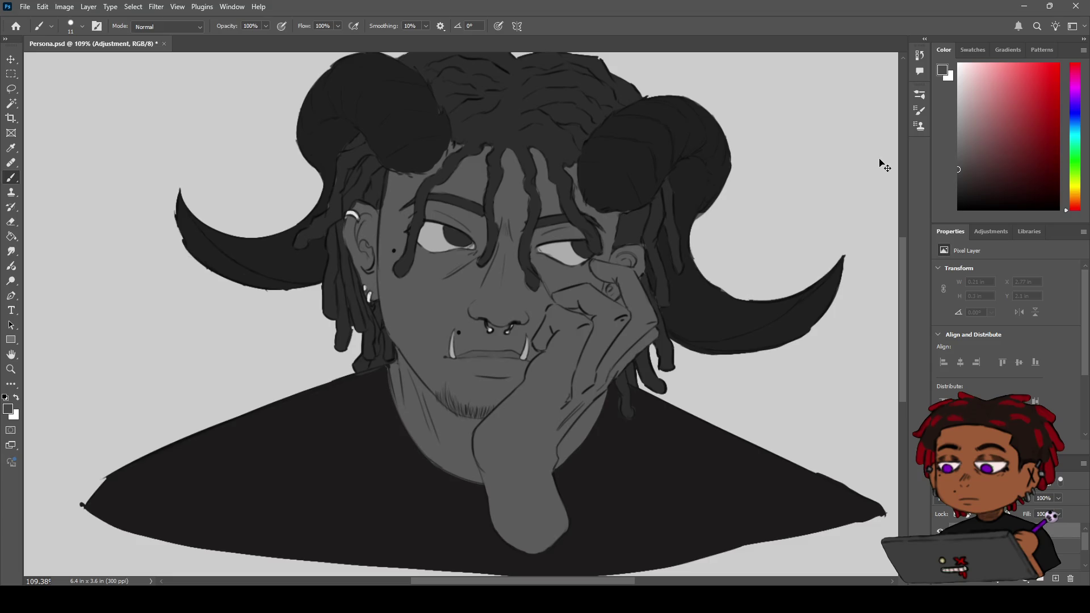
{"action": "left_click", "coordinate": [957, 180]}
{"action": "left_click_drag", "start_coordinate": [957, 180], "coordinate": [962, 174]}
{"action": "left_click_drag", "start_coordinate": [969, 178], "coordinate": [958, 179]}
{"action": "left_click_drag", "start_coordinate": [401, 362], "coordinate": [412, 378]}
{"action": "key", "text": "ctrl+z"}
- Enable pen pressure for opacity and paint a faint shadow along the neck beneath the jaw
{"action": "left_click", "coordinate": [281, 26]}
{"action": "left_click_drag", "start_coordinate": [398, 356], "coordinate": [443, 410]}
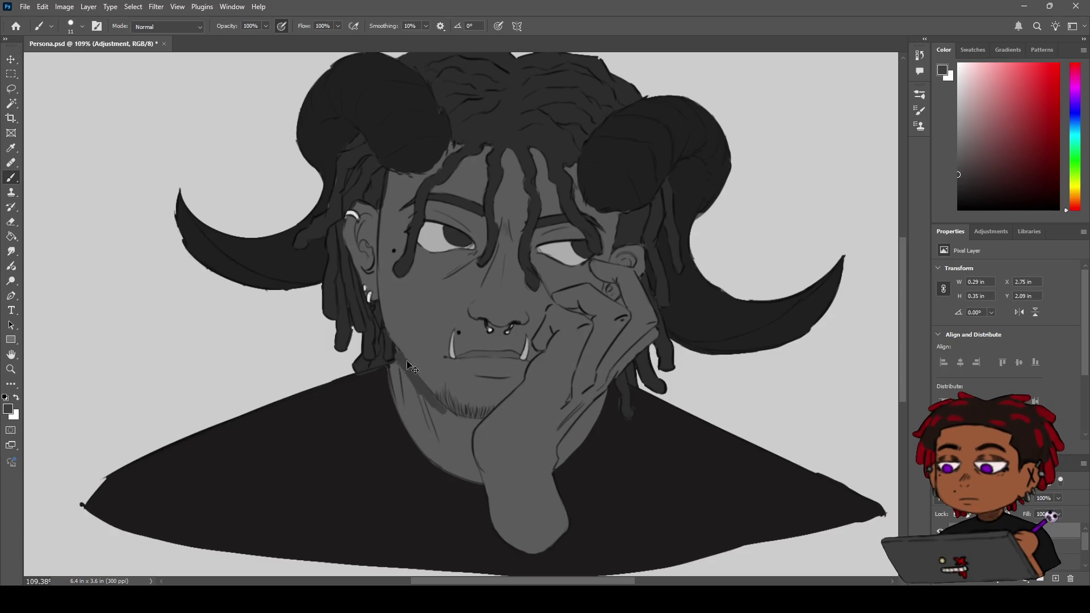
{"action": "key", "text": "ctrl+z"}
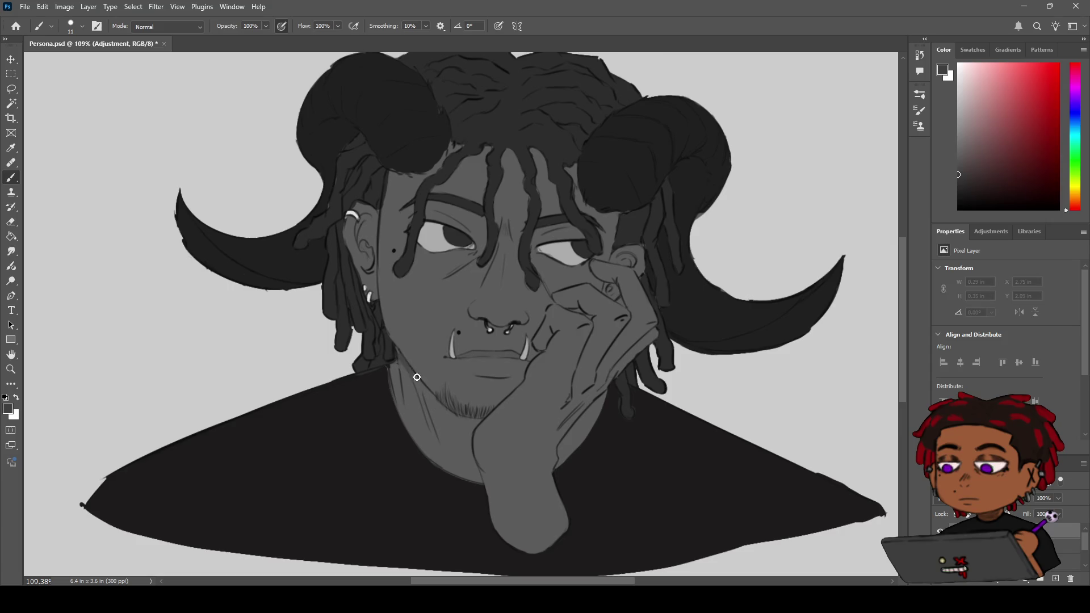
{"action": "left_click_drag", "start_coordinate": [400, 357], "coordinate": [439, 401]}
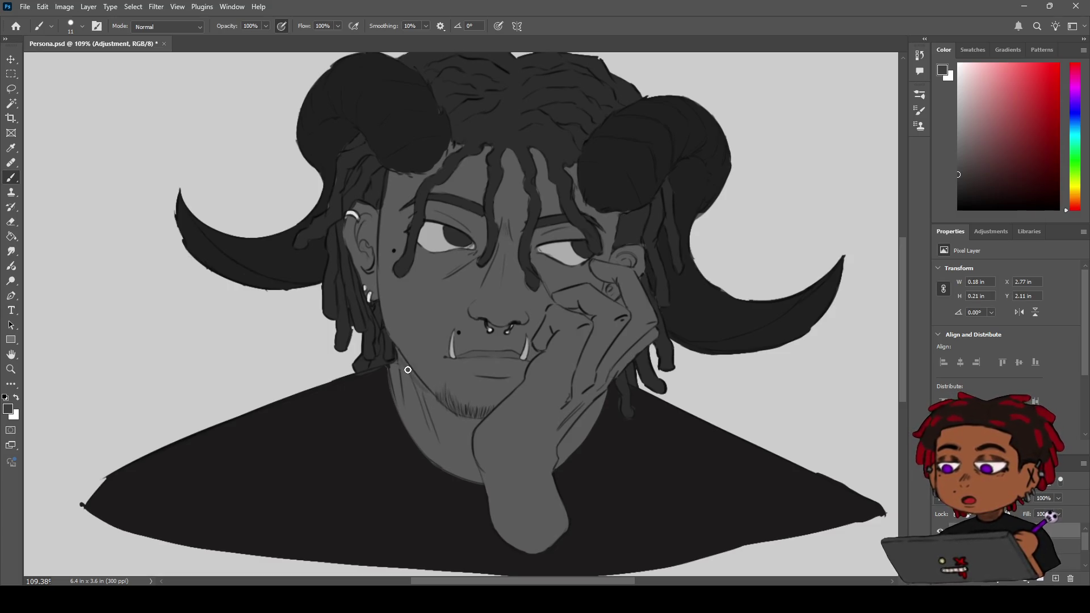
{"action": "left_click_drag", "start_coordinate": [404, 347], "coordinate": [410, 338]}
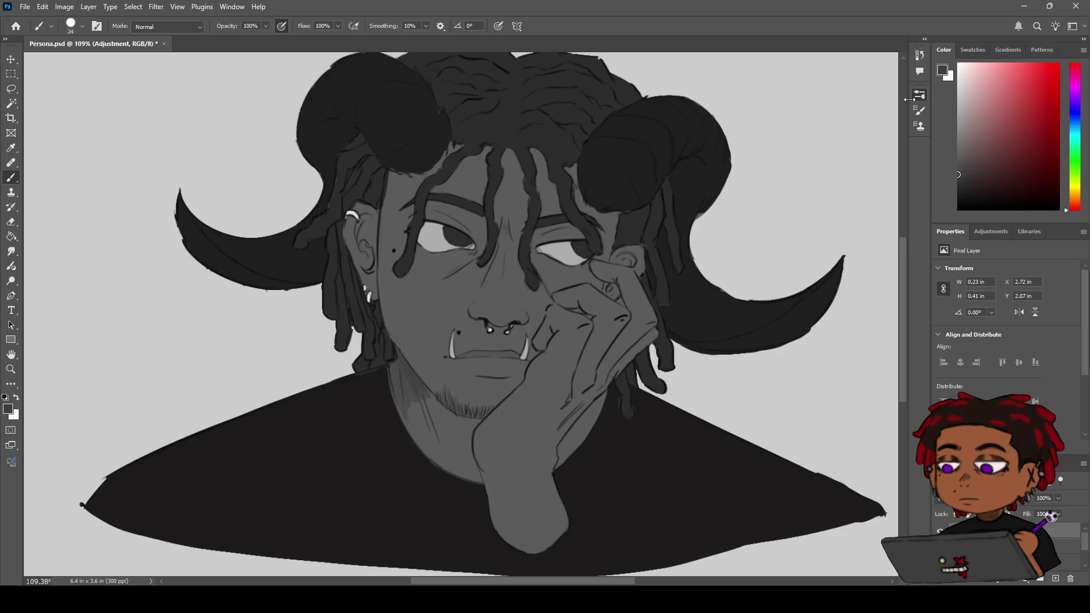
- Zoom in on the mouth and neck and try soft shading strokes down the neck, undoing them
{"action": "key", "text": "z"}
{"action": "mouse_move", "coordinate": [426, 352]}
{"action": "left_mouse_down"}
{"action": "mouse_move", "coordinate": [462, 328]}
{"action": "mouse_move", "coordinate": [395, 414]}
{"action": "mouse_move", "coordinate": [426, 417]}
{"action": "left_mouse_up"}
{"action": "key", "text": "b"}
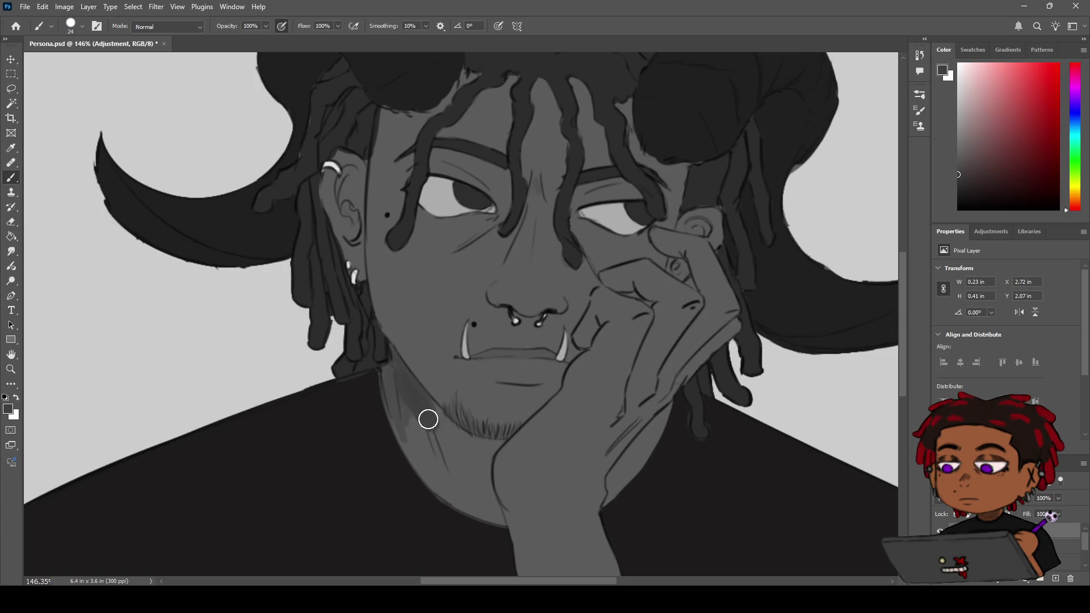
{"action": "mouse_move", "coordinate": [397, 374]}
{"action": "left_mouse_down"}
{"action": "mouse_move", "coordinate": [408, 417]}
{"action": "mouse_move", "coordinate": [394, 411]}
{"action": "mouse_move", "coordinate": [468, 445]}
{"action": "mouse_move", "coordinate": [475, 438]}
{"action": "mouse_move", "coordinate": [420, 423]}
{"action": "mouse_move", "coordinate": [444, 445]}
{"action": "mouse_move", "coordinate": [421, 431]}
{"action": "mouse_move", "coordinate": [419, 453]}
{"action": "left_mouse_up"}
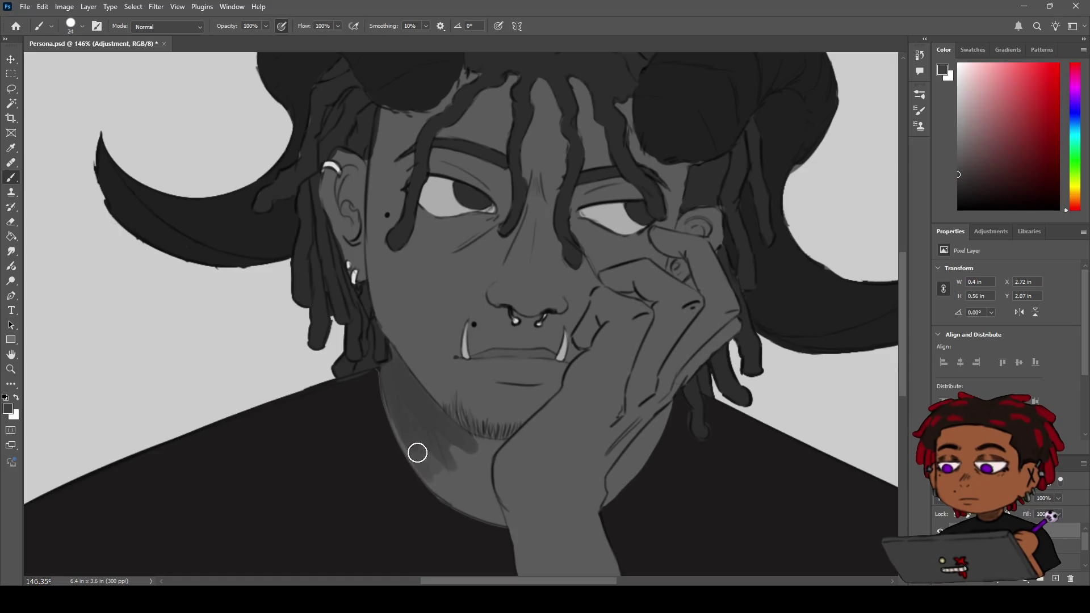
{"action": "key", "text": "z"}
{"action": "scroll", "coordinate": [422, 386], "scroll_direction": "up", "scroll_amount": 2}
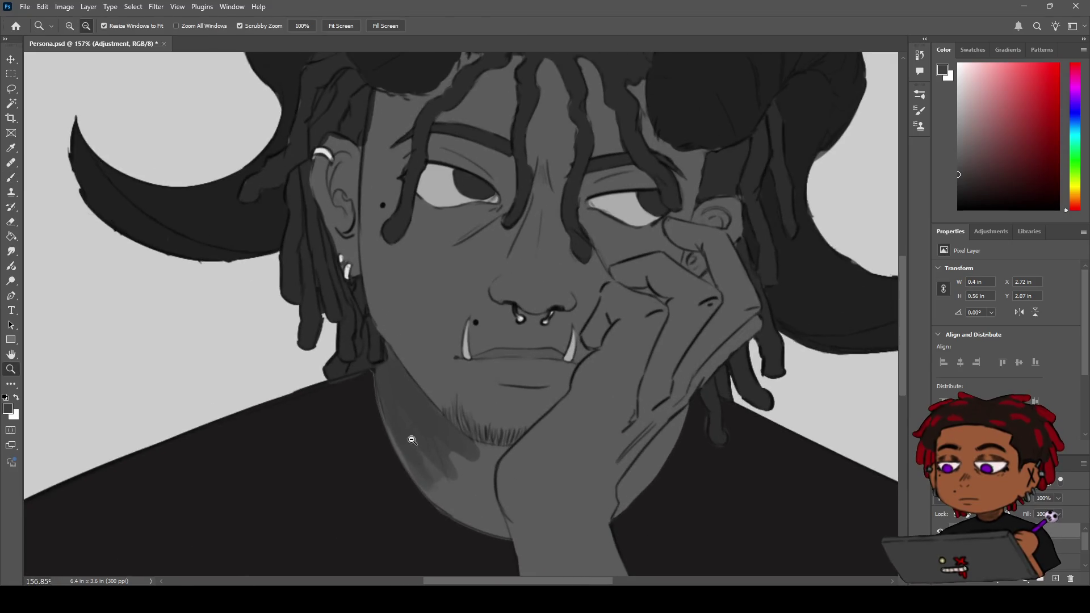
{"action": "key", "text": "b"}
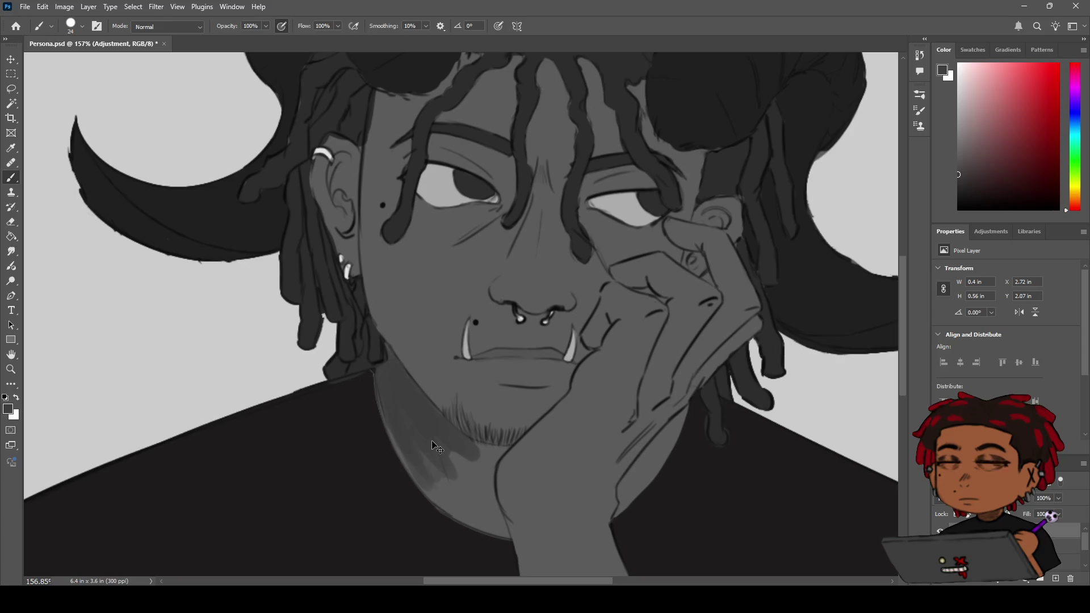
{"action": "key", "text": "ctrl+z"}
{"action": "key", "text": "ctrl+z"}
{"action": "key", "text": "ctrl+z"}
{"action": "key", "text": "ctrl+z"}
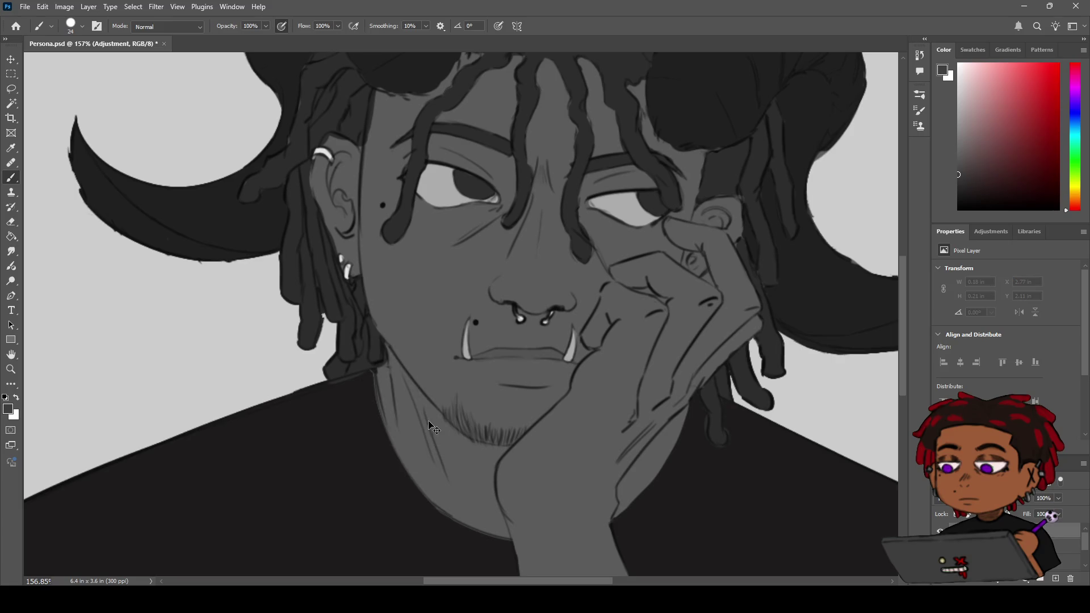
{"action": "left_click_drag", "start_coordinate": [403, 383], "coordinate": [389, 358]}
{"action": "key", "text": "ctrl+z"}
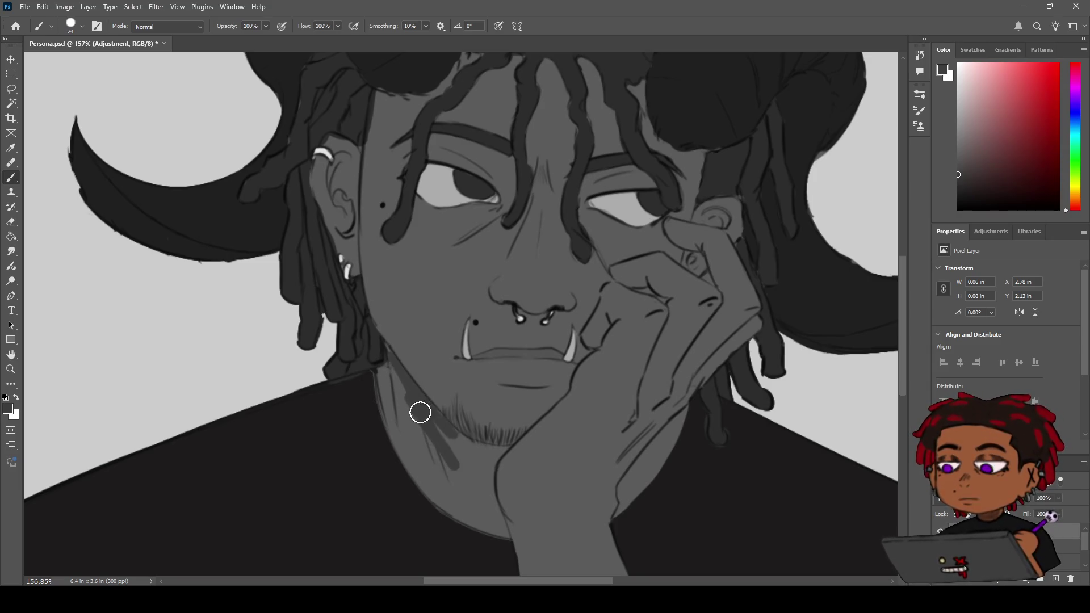
- Shade the left neck and under the beard, darken the neck edge, and extend the chin shadow
{"action": "mouse_move", "coordinate": [450, 448]}
{"action": "left_mouse_down"}
{"action": "mouse_move", "coordinate": [384, 384]}
{"action": "mouse_move", "coordinate": [416, 465]}
{"action": "left_mouse_up"}
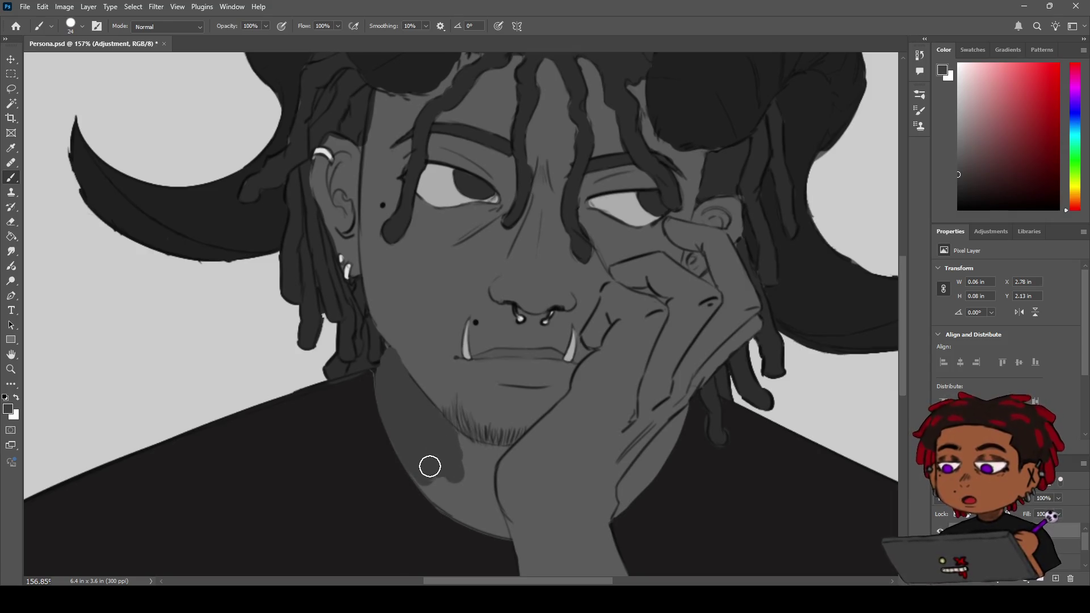
{"action": "mouse_move", "coordinate": [419, 473]}
{"action": "left_mouse_down"}
{"action": "mouse_move", "coordinate": [436, 481]}
{"action": "mouse_move", "coordinate": [458, 452]}
{"action": "mouse_move", "coordinate": [453, 440]}
{"action": "left_mouse_up"}
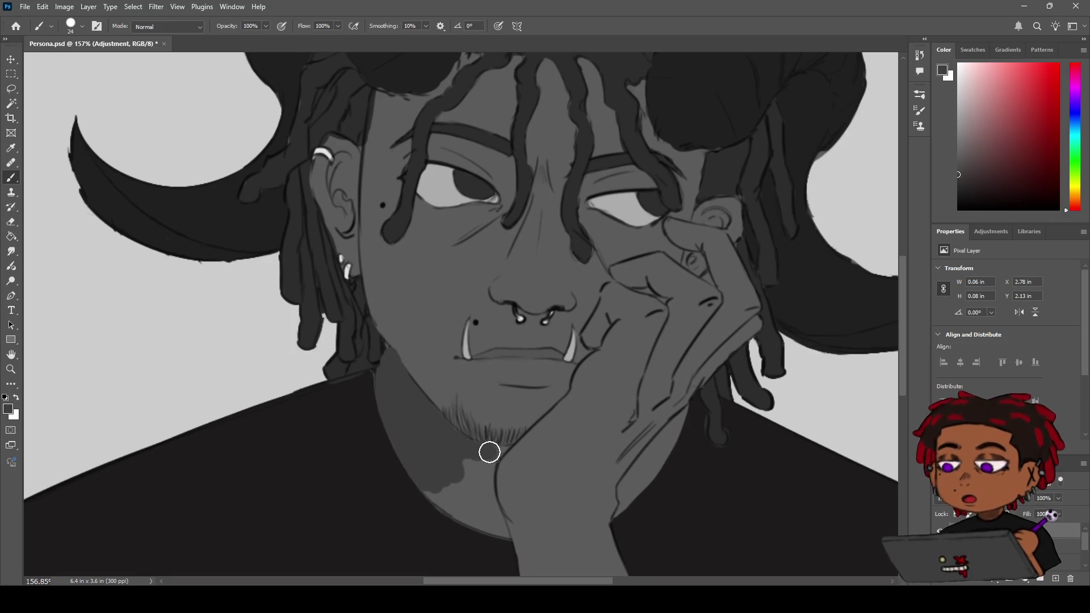
{"action": "key", "text": "z"}
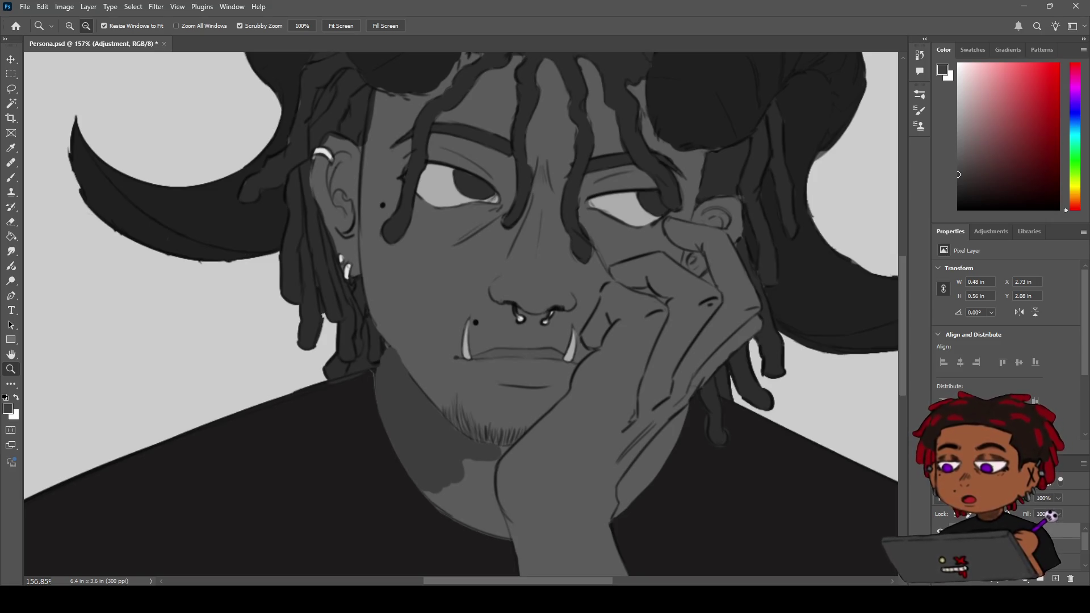
{"action": "key", "text": "e"}
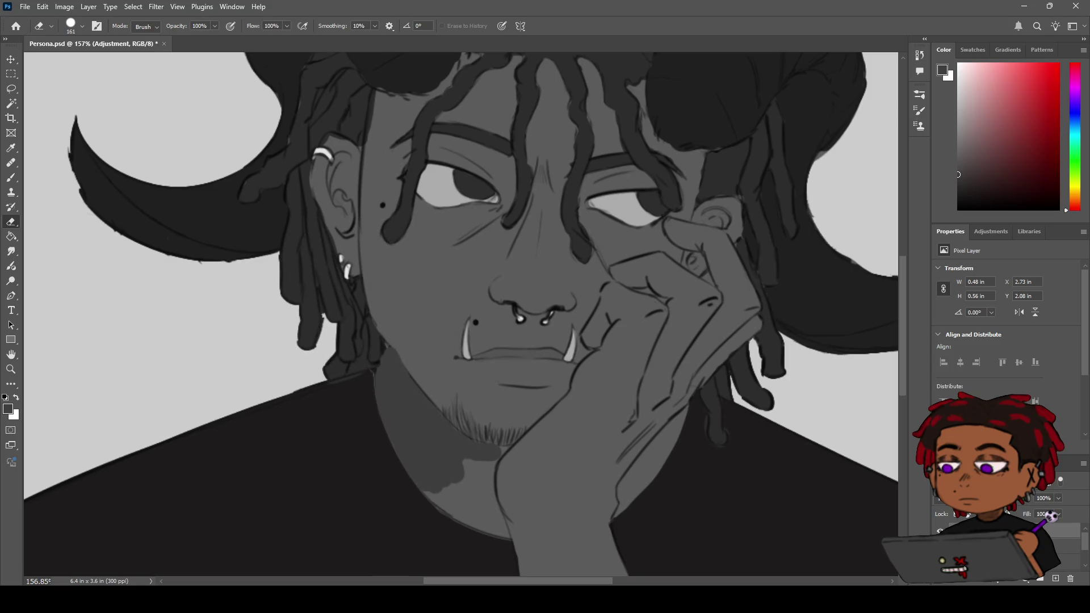
{"action": "key", "text": "bracketright"}
{"action": "key", "text": "bracketright"}
{"action": "key", "text": "bracketright"}
{"action": "scroll", "coordinate": [433, 334], "scroll_direction": "up", "scroll_amount": 1}
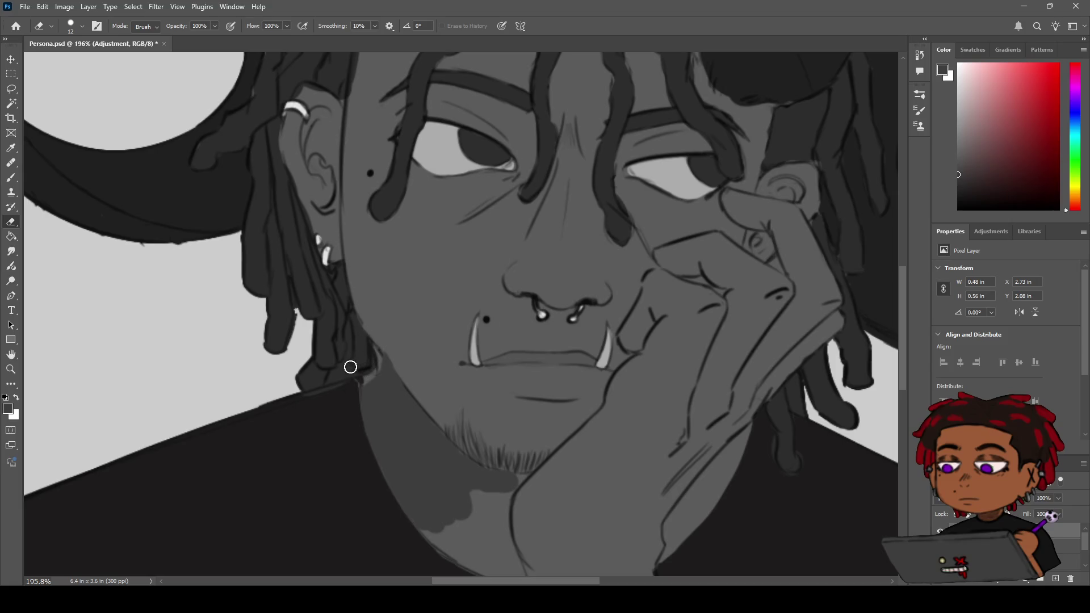
{"action": "key", "text": "b"}
{"action": "left_click_drag", "start_coordinate": [377, 349], "coordinate": [372, 404]}
{"action": "mouse_move", "coordinate": [464, 484]}
{"action": "left_mouse_down"}
{"action": "mouse_move", "coordinate": [489, 492]}
{"action": "mouse_move", "coordinate": [465, 514]}
{"action": "mouse_move", "coordinate": [418, 517]}
{"action": "mouse_move", "coordinate": [434, 529]}
{"action": "left_mouse_up"}
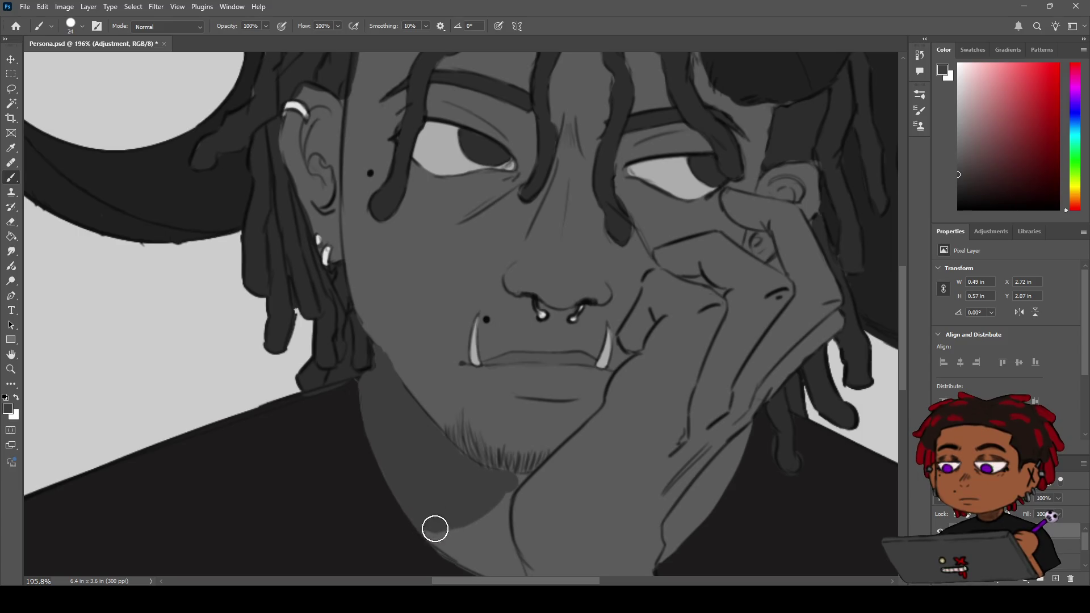
- Zoom out and add a shadow line along the left side of the nose bridge
{"action": "key", "text": "z"}
{"action": "mouse_move", "coordinate": [462, 445]}
{"action": "left_mouse_down"}
{"action": "mouse_move", "coordinate": [402, 436]}
{"action": "mouse_move", "coordinate": [446, 410]}
{"action": "left_mouse_up"}
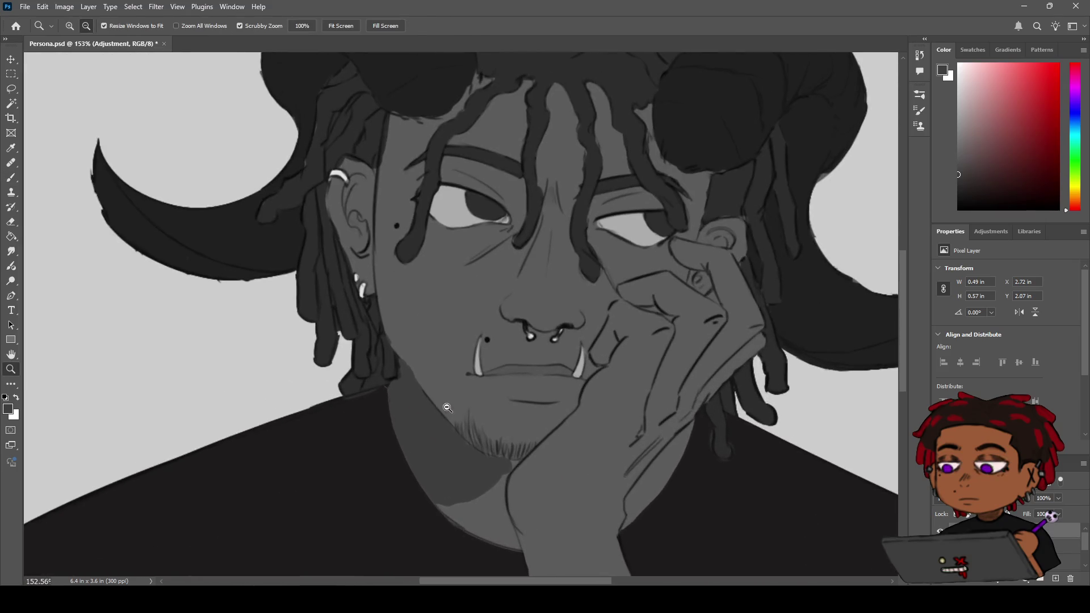
{"action": "key", "text": "e"}
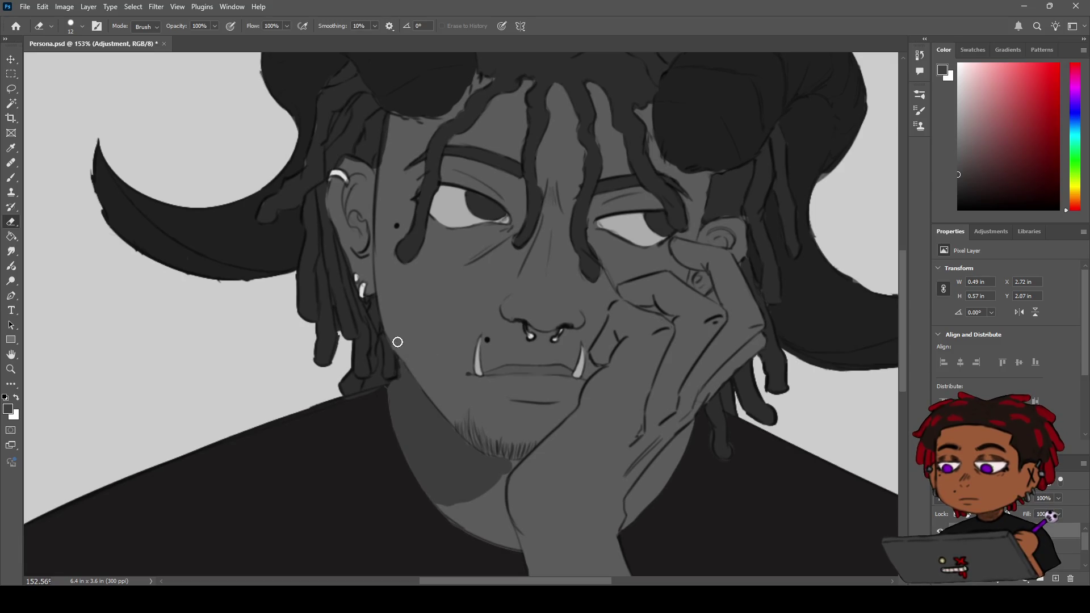
{"action": "key", "text": "b"}
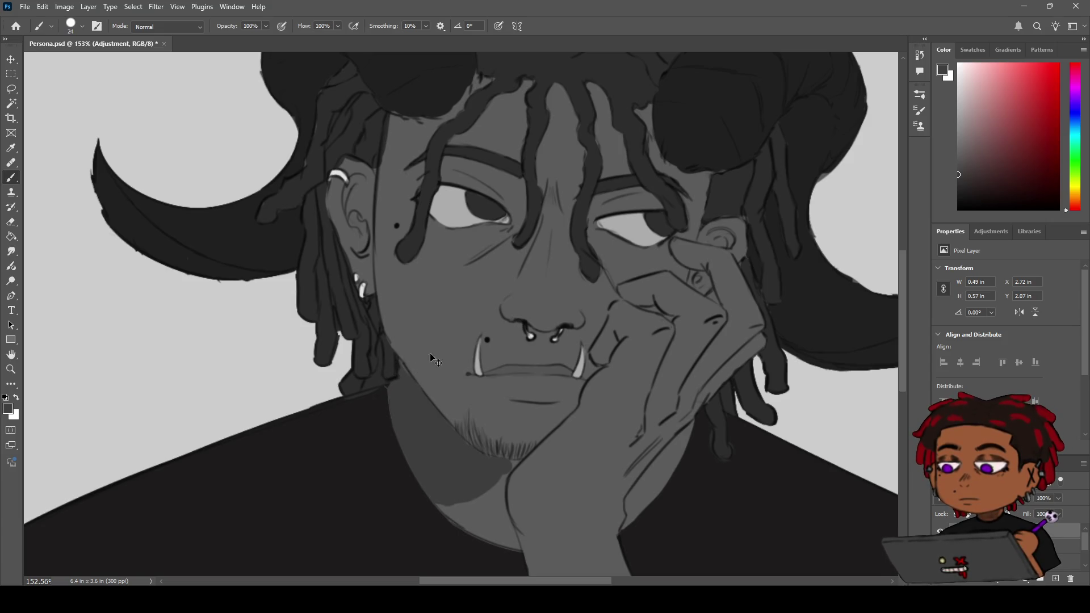
{"action": "mouse_move", "coordinate": [539, 277]}
{"action": "left_mouse_down"}
{"action": "mouse_move", "coordinate": [538, 246]}
{"action": "mouse_move", "coordinate": [539, 298]}
{"action": "left_mouse_up"}
- Replace the nose-bridge stroke with a darker one running up between the eyes
{"action": "key", "text": "ctrl+z"}
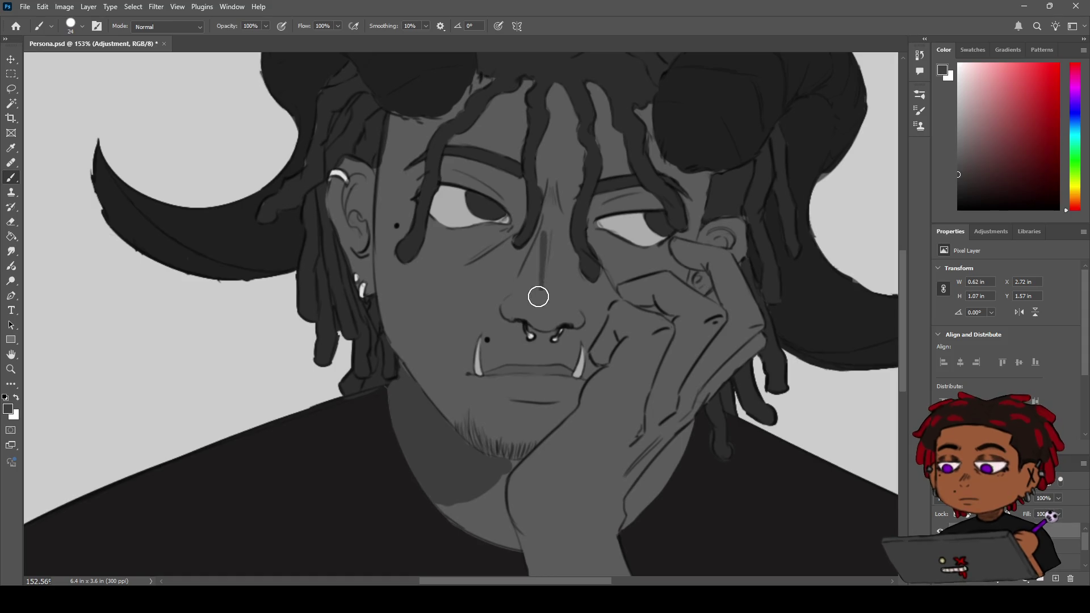
{"action": "key", "text": "ctrl+z"}
{"action": "mouse_move", "coordinate": [545, 244]}
{"action": "left_mouse_down"}
{"action": "mouse_move", "coordinate": [527, 285]}
{"action": "mouse_move", "coordinate": [530, 246]}
{"action": "mouse_move", "coordinate": [519, 292]}
{"action": "mouse_move", "coordinate": [531, 262]}
{"action": "mouse_move", "coordinate": [527, 287]}
{"action": "left_mouse_up"}
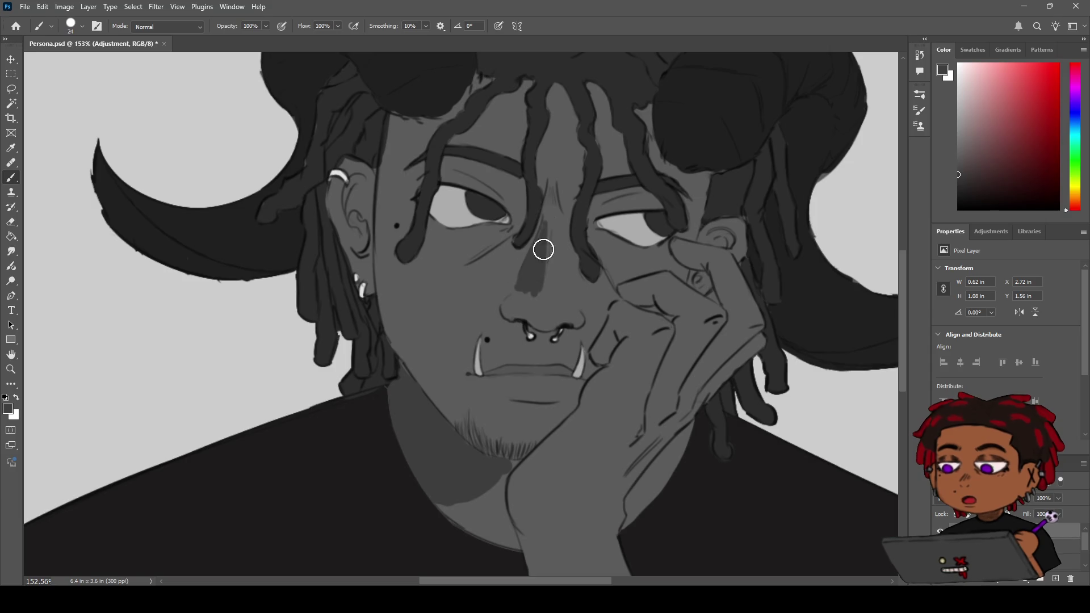
{"action": "left_click_drag", "start_coordinate": [548, 253], "coordinate": [540, 229]}
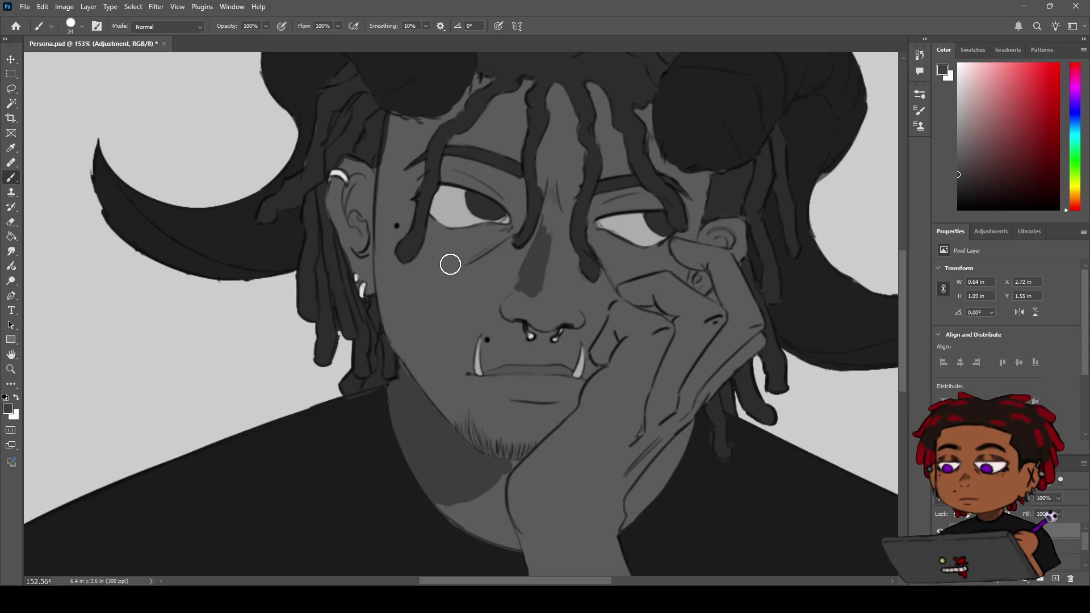
- Paint a thick dark V-shaped mark under the left eye and trim it with the eraser
{"action": "left_click_drag", "start_coordinate": [482, 246], "coordinate": [437, 290]}
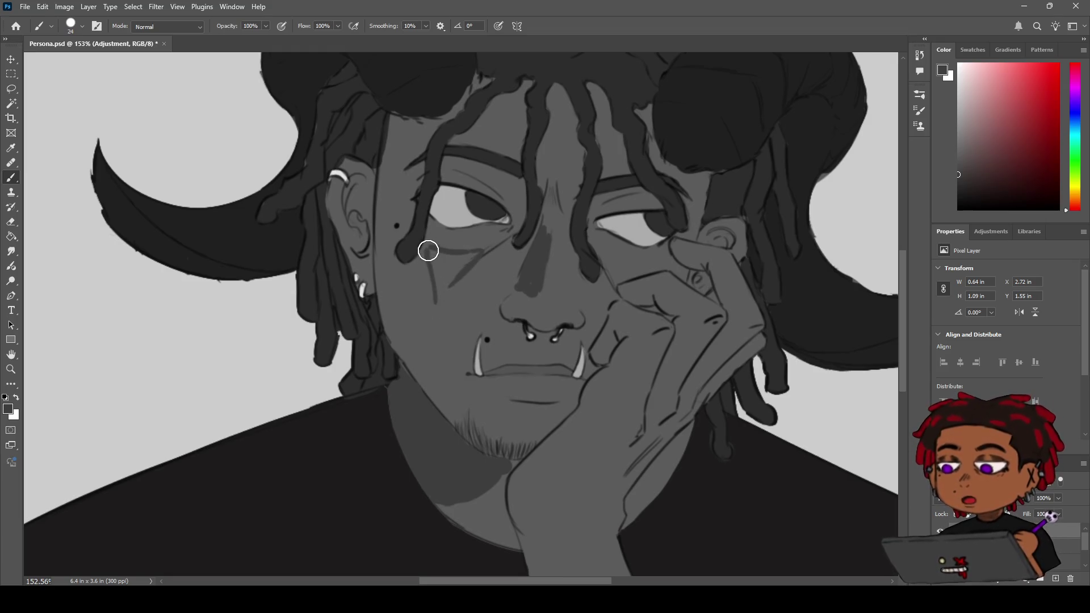
{"action": "left_click_drag", "start_coordinate": [480, 256], "coordinate": [448, 298]}
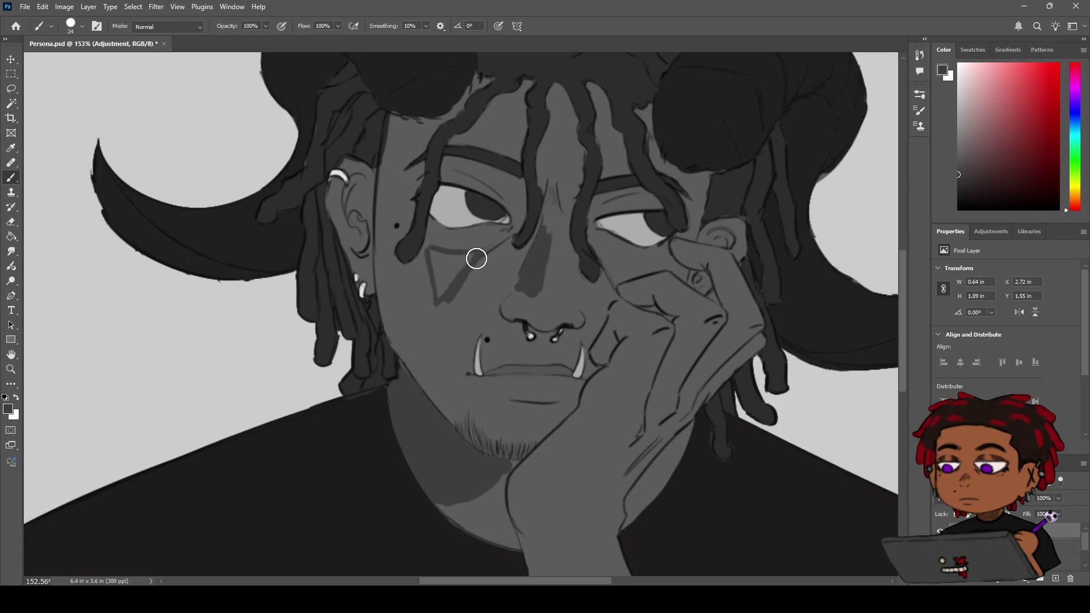
{"action": "key", "text": "e"}
{"action": "left_click_drag", "start_coordinate": [462, 288], "coordinate": [488, 255]}
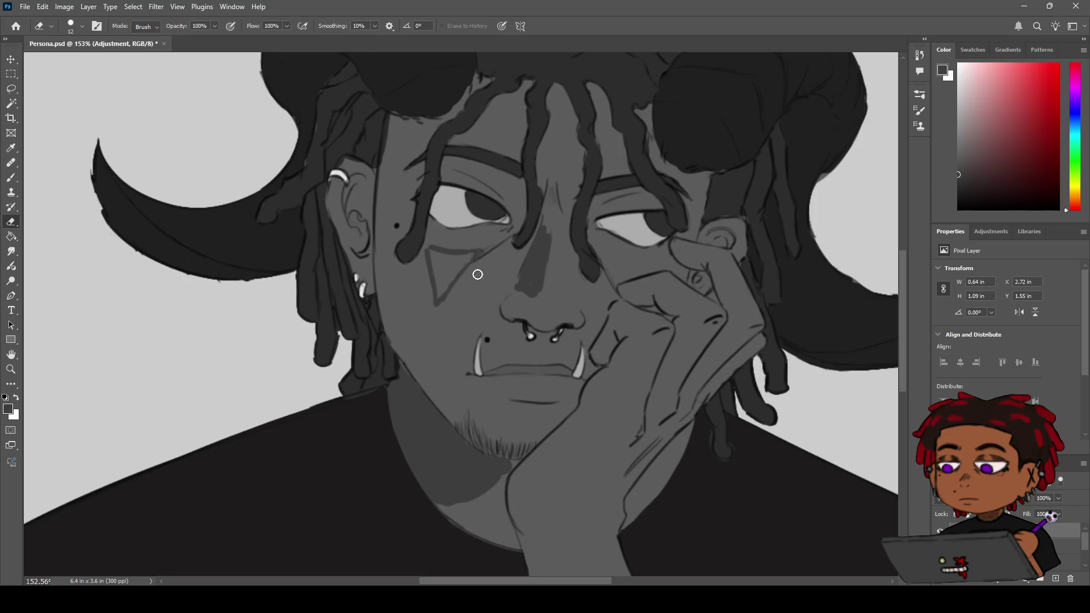
{"action": "key", "text": "b"}
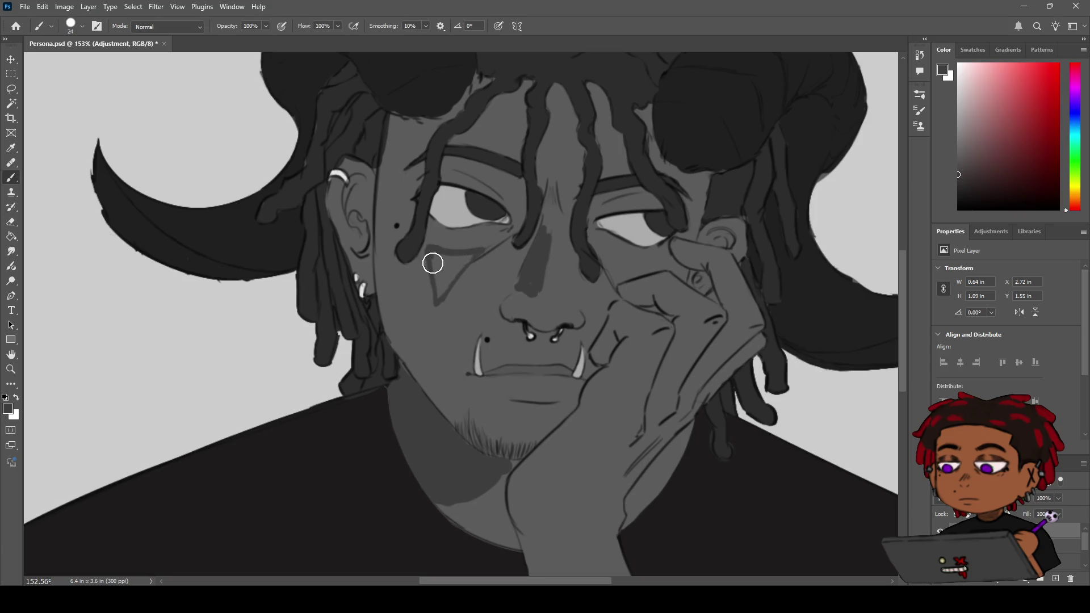
{"action": "key", "text": "z"}
{"action": "mouse_move", "coordinate": [473, 261]}
{"action": "left_mouse_down"}
{"action": "mouse_move", "coordinate": [449, 259]}
{"action": "mouse_move", "coordinate": [492, 256]}
{"action": "left_mouse_up"}
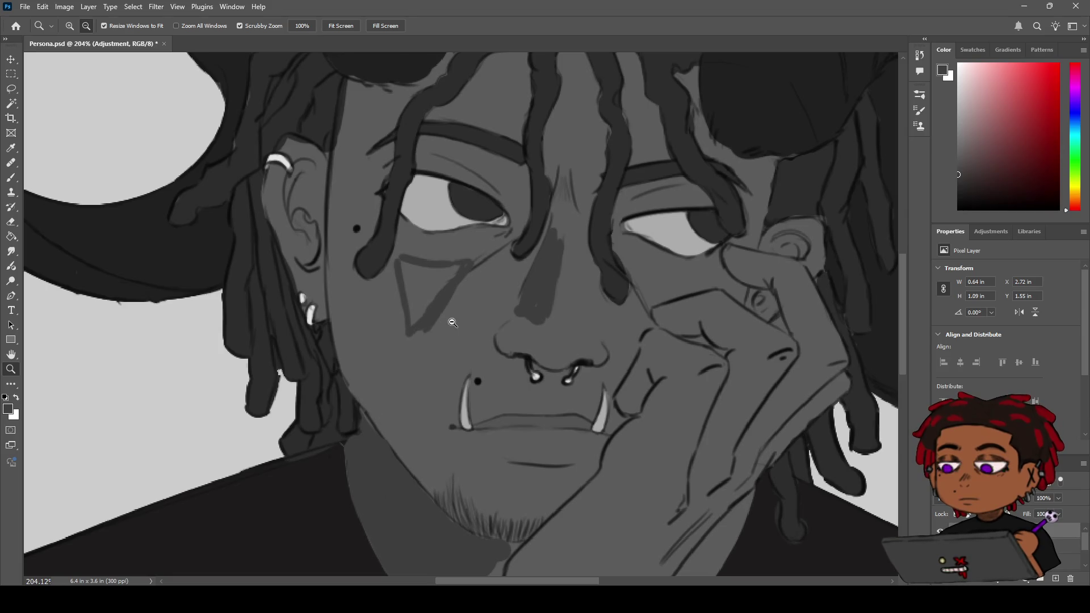
- Erase part of the cheek triangle marking to break it into separate strokes
{"action": "key", "text": "e"}
{"action": "mouse_move", "coordinate": [467, 261]}
{"action": "left_mouse_down"}
{"action": "mouse_move", "coordinate": [460, 288]}
{"action": "mouse_move", "coordinate": [452, 266]}
{"action": "mouse_move", "coordinate": [434, 333]}
{"action": "mouse_move", "coordinate": [460, 305]}
{"action": "left_mouse_up"}
{"action": "key", "text": "z"}
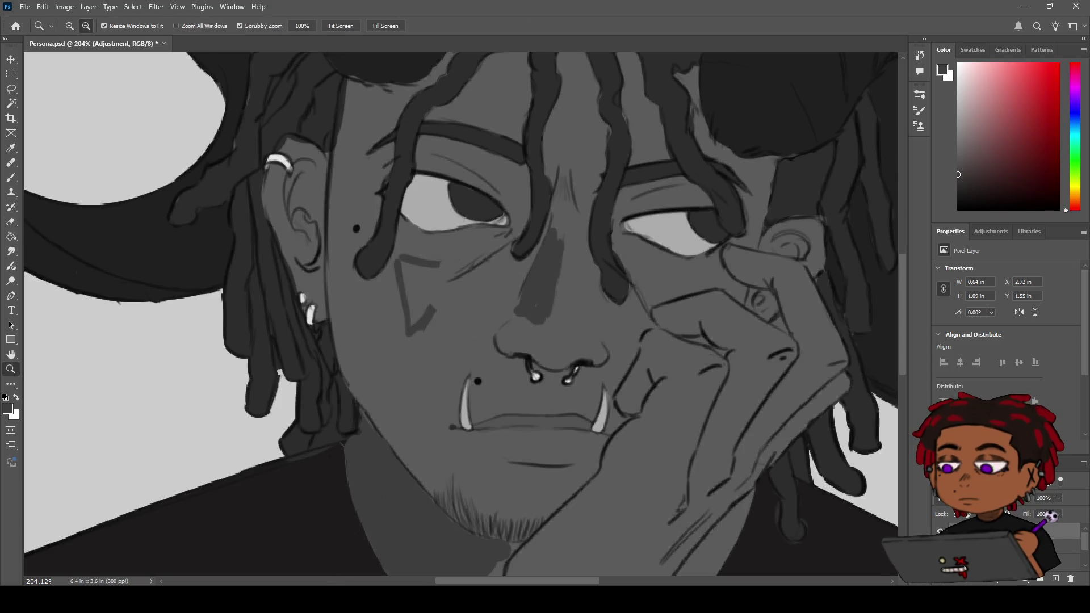
- Extend the dark nose stroke down past the nostrils toward the lips
{"action": "key", "text": "b"}
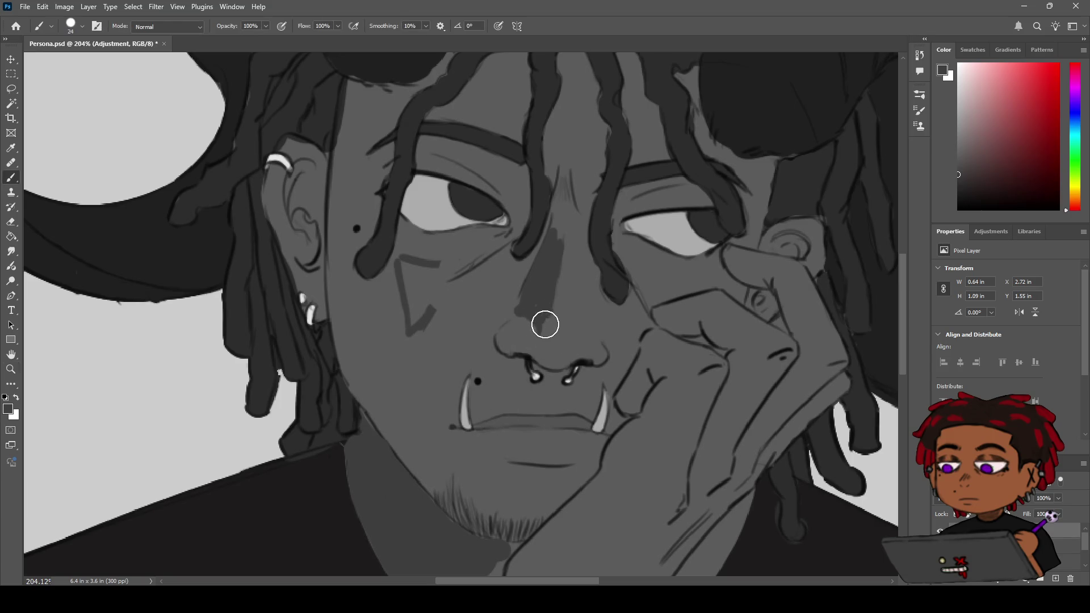
{"action": "mouse_move", "coordinate": [544, 338]}
{"action": "left_mouse_down"}
{"action": "mouse_move", "coordinate": [551, 392]}
{"action": "mouse_move", "coordinate": [545, 365]}
{"action": "mouse_move", "coordinate": [529, 428]}
{"action": "mouse_move", "coordinate": [538, 406]}
{"action": "mouse_move", "coordinate": [513, 363]}
{"action": "left_mouse_up"}
{"action": "key", "text": "z"}
{"action": "scroll", "coordinate": [533, 414], "scroll_direction": "down", "scroll_amount": 5}
{"action": "scroll", "coordinate": [518, 425], "scroll_direction": "up", "scroll_amount": 3}
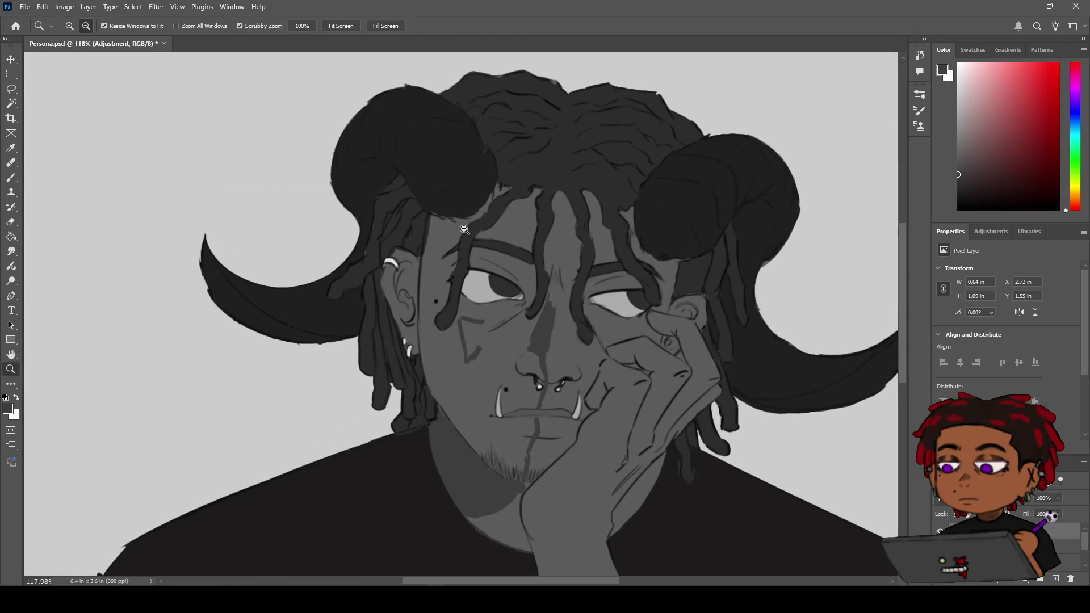
- Paint a lighter stroke along the hairline, erase the stray mark under the lip, and pick light grey
{"action": "key", "text": "b"}
{"action": "mouse_move", "coordinate": [432, 227]}
{"action": "left_mouse_down"}
{"action": "mouse_move", "coordinate": [477, 211]}
{"action": "mouse_move", "coordinate": [455, 232]}
{"action": "mouse_move", "coordinate": [472, 216]}
{"action": "left_mouse_up"}
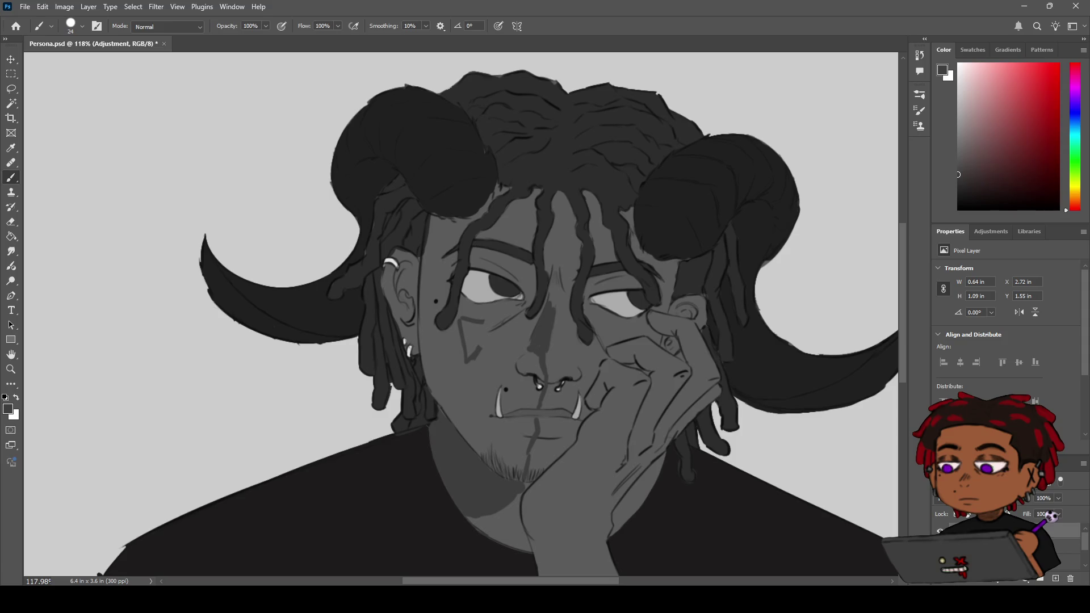
{"action": "key", "text": "e"}
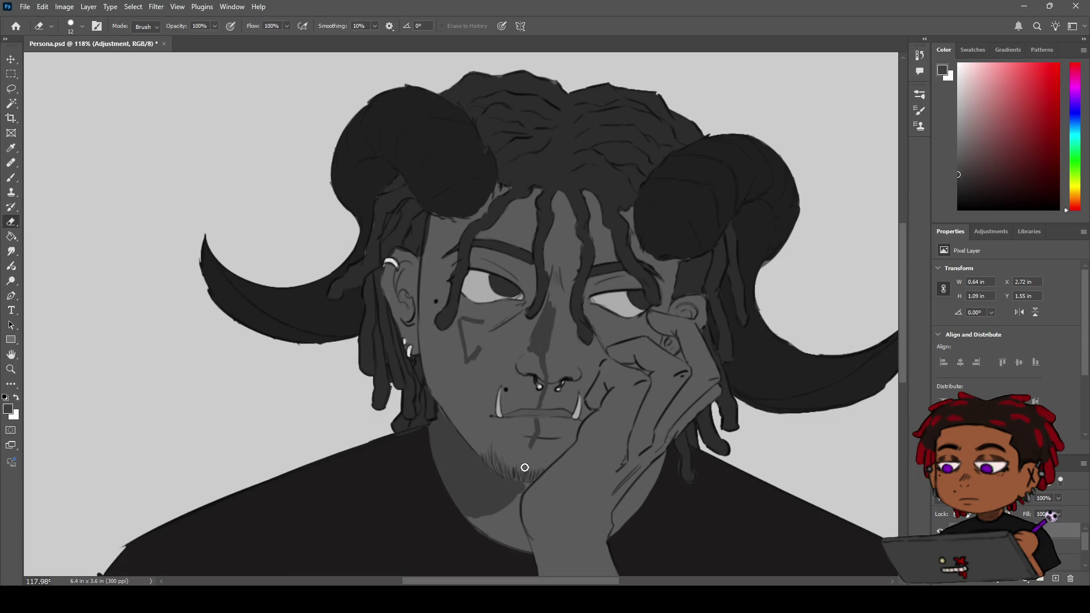
{"action": "mouse_move", "coordinate": [529, 447]}
{"action": "left_mouse_down"}
{"action": "mouse_move", "coordinate": [531, 436]}
{"action": "mouse_move", "coordinate": [512, 476]}
{"action": "left_mouse_up"}
{"action": "key", "text": "b"}
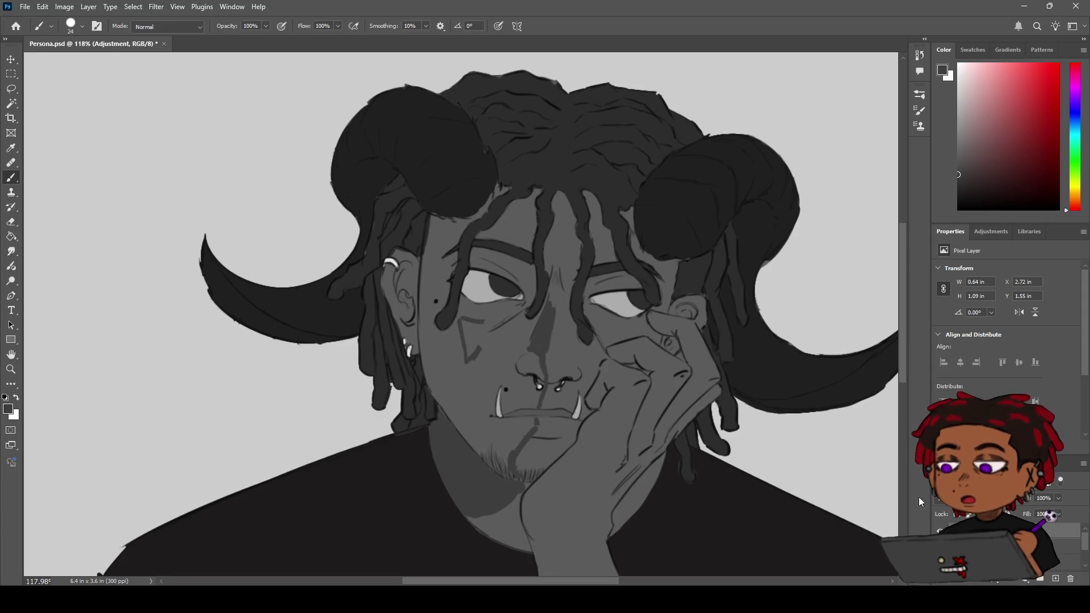
{"action": "key", "text": "ctrl+z"}
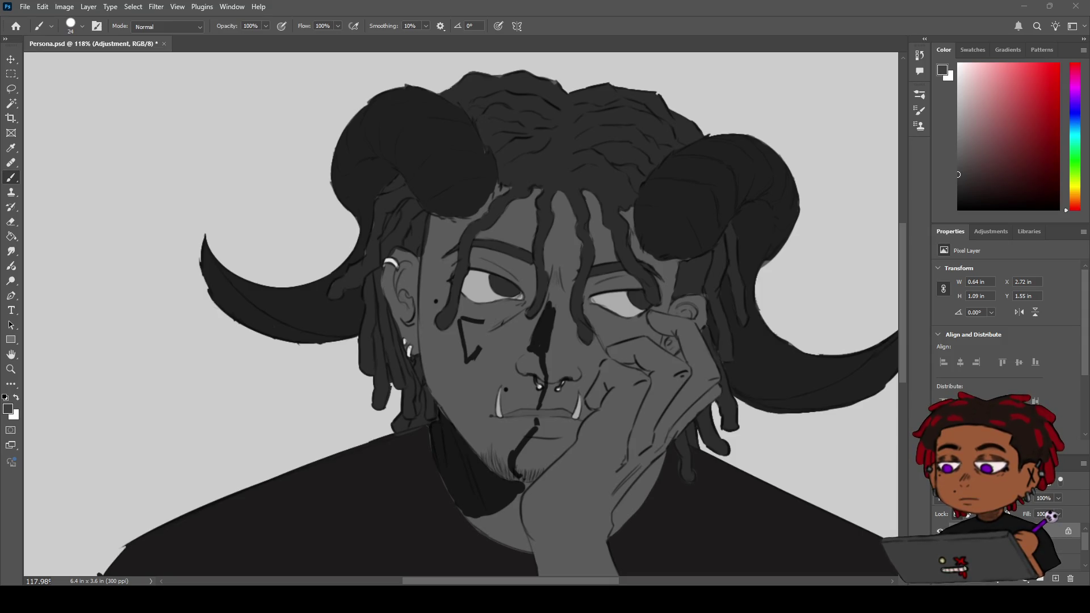
{"action": "left_click_drag", "start_coordinate": [966, 126], "coordinate": [943, 126]}
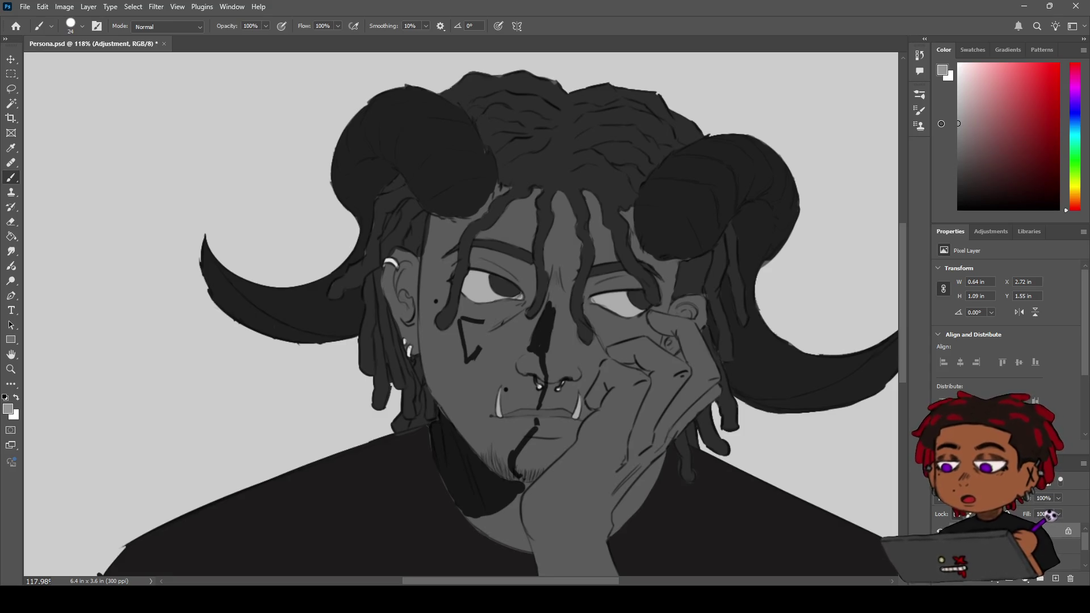
- Lighten the colour further and test light-grey overpaint on the nose-to-chin line, undoing it
{"action": "left_click_drag", "start_coordinate": [942, 124], "coordinate": [936, 100]}
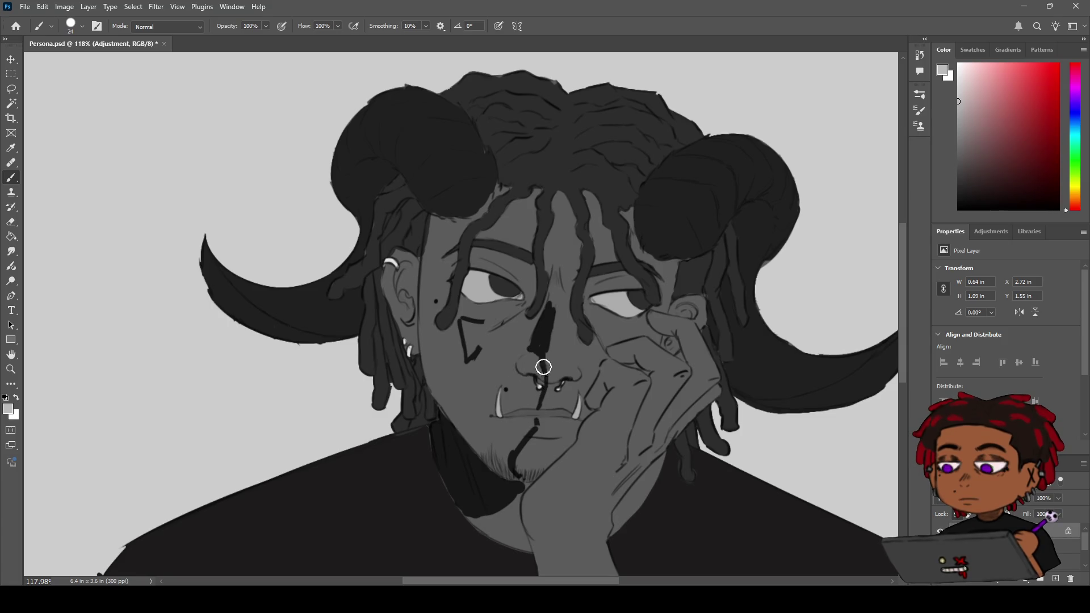
{"action": "mouse_move", "coordinate": [545, 301]}
{"action": "left_mouse_down"}
{"action": "mouse_move", "coordinate": [538, 379]}
{"action": "mouse_move", "coordinate": [523, 380]}
{"action": "mouse_move", "coordinate": [519, 444]}
{"action": "mouse_move", "coordinate": [506, 458]}
{"action": "mouse_move", "coordinate": [519, 477]}
{"action": "left_mouse_up"}
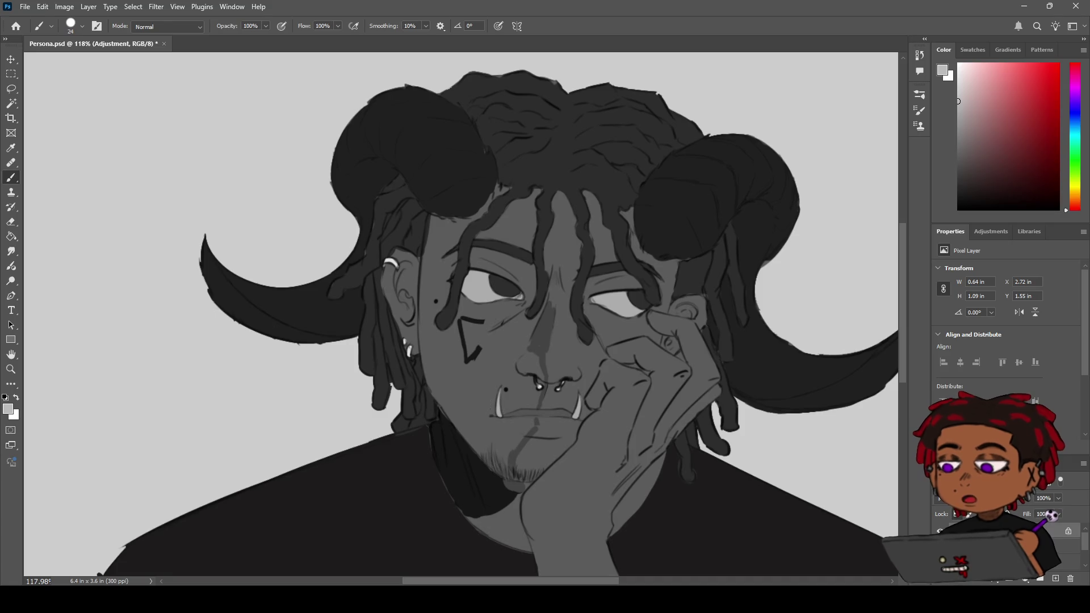
{"action": "key", "text": "ctrl+z"}
{"action": "key", "text": "ctrl+z"}
{"action": "key", "text": "ctrl+z"}
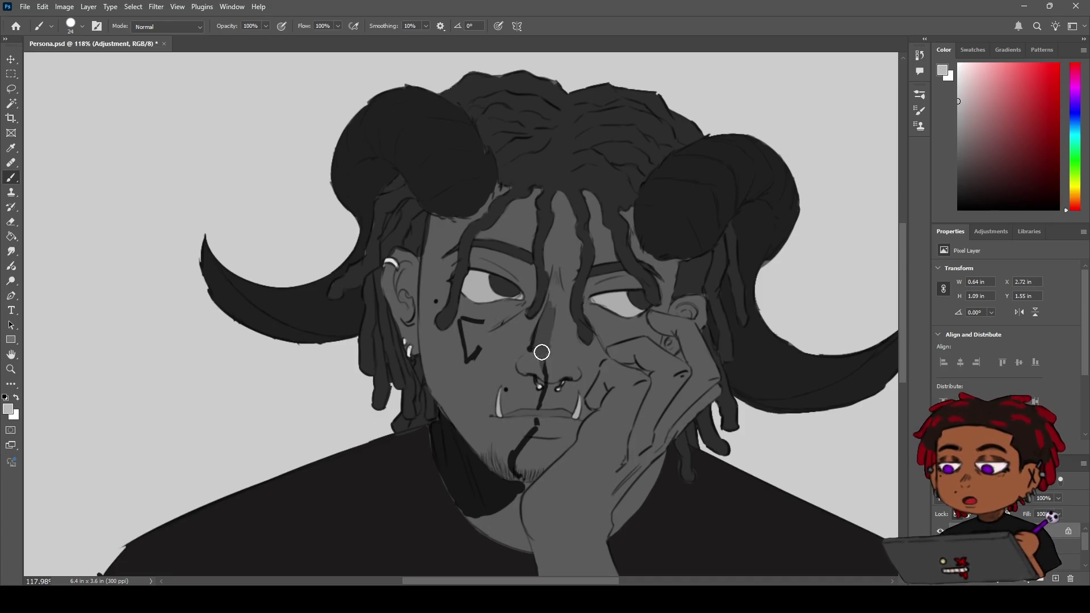
{"action": "left_click_drag", "start_coordinate": [542, 371], "coordinate": [519, 454]}
{"action": "key", "text": "ctrl+z"}
- Erase part of the dark nose stroke to lighten it and shift the view up and left
{"action": "key", "text": "e"}
{"action": "left_click_drag", "start_coordinate": [548, 319], "coordinate": [543, 334]}
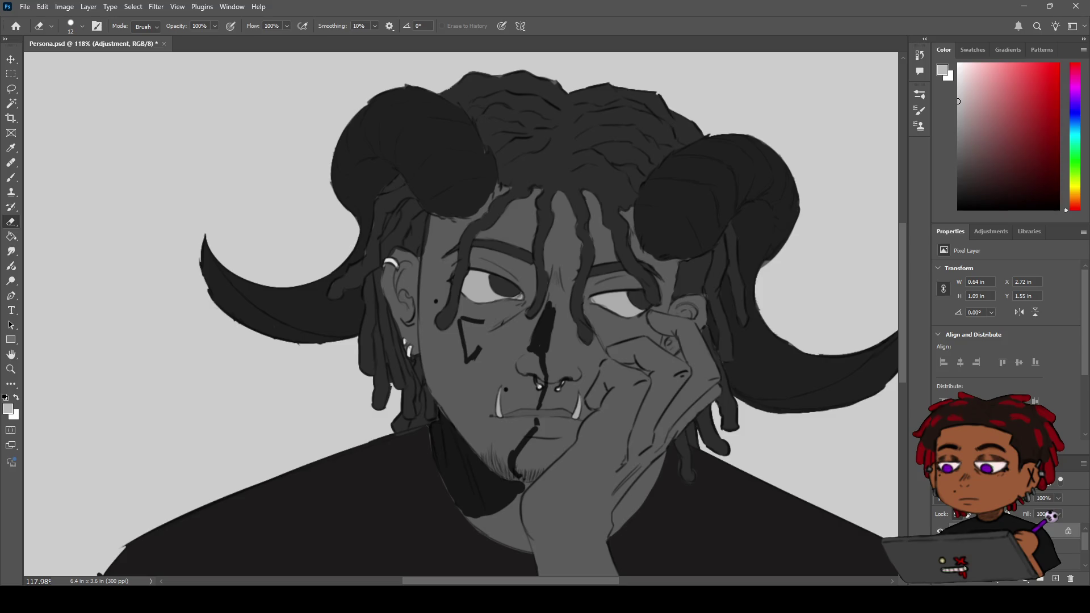
{"action": "key", "text": "b"}
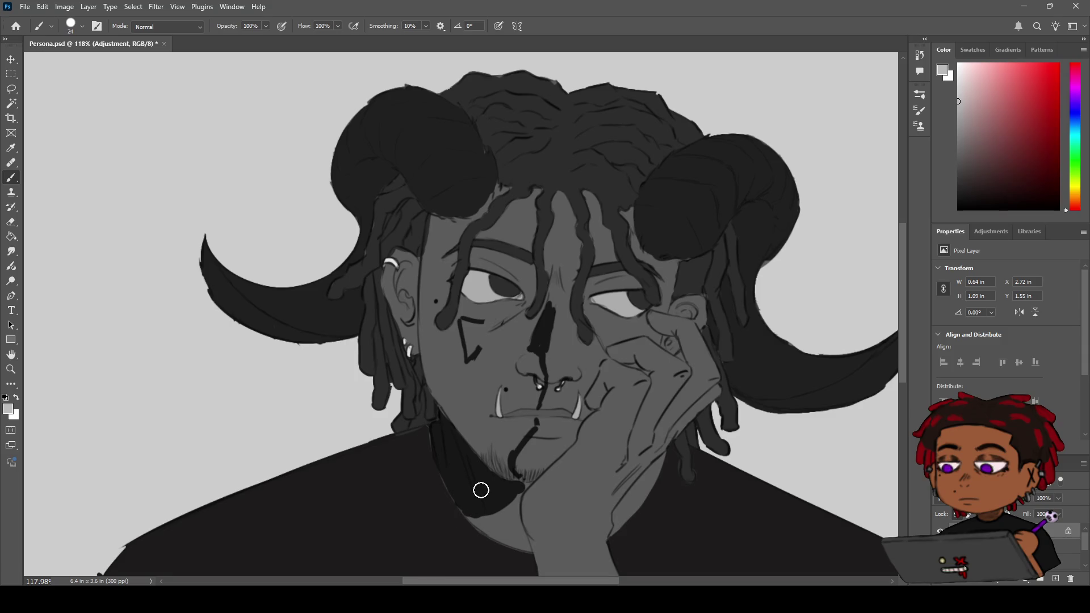
{"action": "key", "text": "h"}
{"action": "mouse_move", "coordinate": [477, 486]}
{"action": "left_mouse_down"}
{"action": "mouse_move", "coordinate": [432, 389]}
{"action": "mouse_move", "coordinate": [419, 445]}
{"action": "mouse_move", "coordinate": [426, 482]}
{"action": "left_mouse_up"}
- Try painting grey over the nose-bridge line, chin line and cheek mark, undoing the attempts
{"action": "key", "text": "b"}
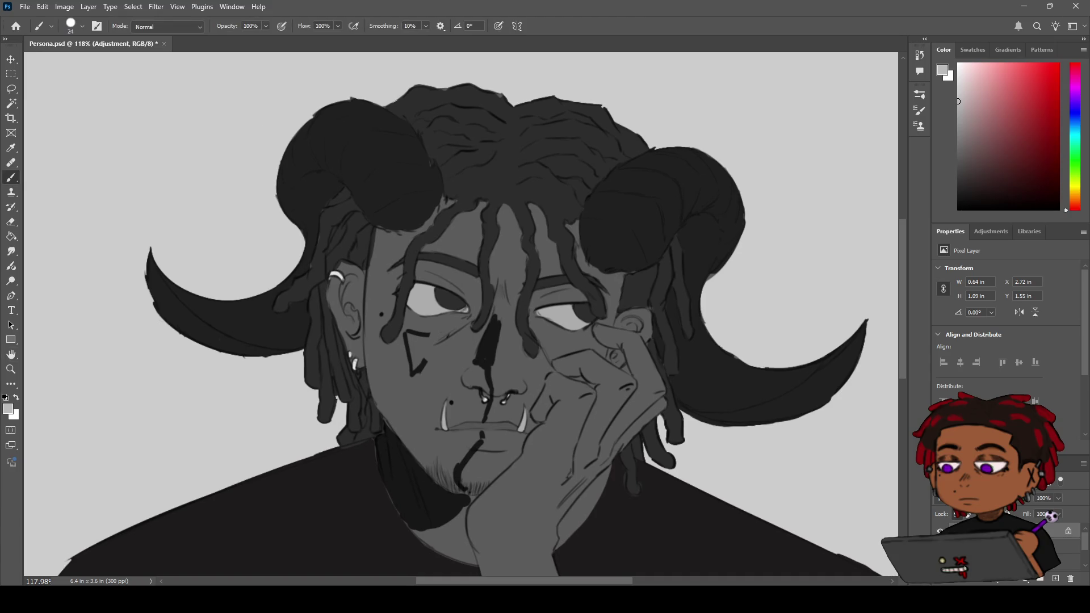
{"action": "mouse_move", "coordinate": [488, 369]}
{"action": "left_mouse_down"}
{"action": "mouse_move", "coordinate": [485, 323]}
{"action": "mouse_move", "coordinate": [486, 402]}
{"action": "mouse_move", "coordinate": [460, 485]}
{"action": "left_mouse_up"}
{"action": "mouse_move", "coordinate": [413, 405]}
{"action": "left_mouse_down"}
{"action": "mouse_move", "coordinate": [403, 377]}
{"action": "mouse_move", "coordinate": [423, 355]}
{"action": "mouse_move", "coordinate": [420, 340]}
{"action": "left_mouse_up"}
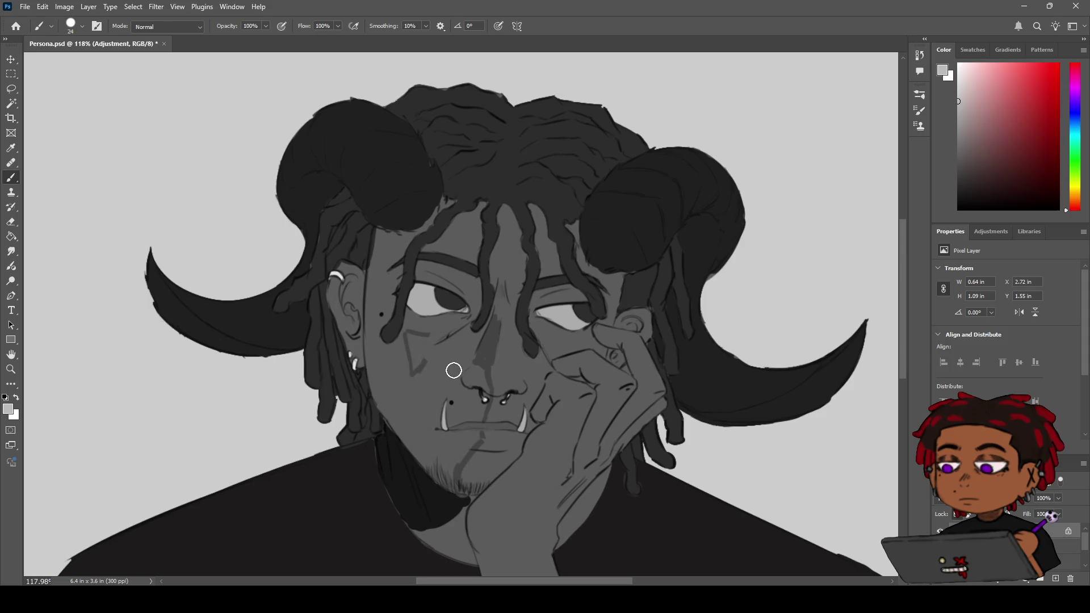
{"action": "key", "text": "ctrl+z"}
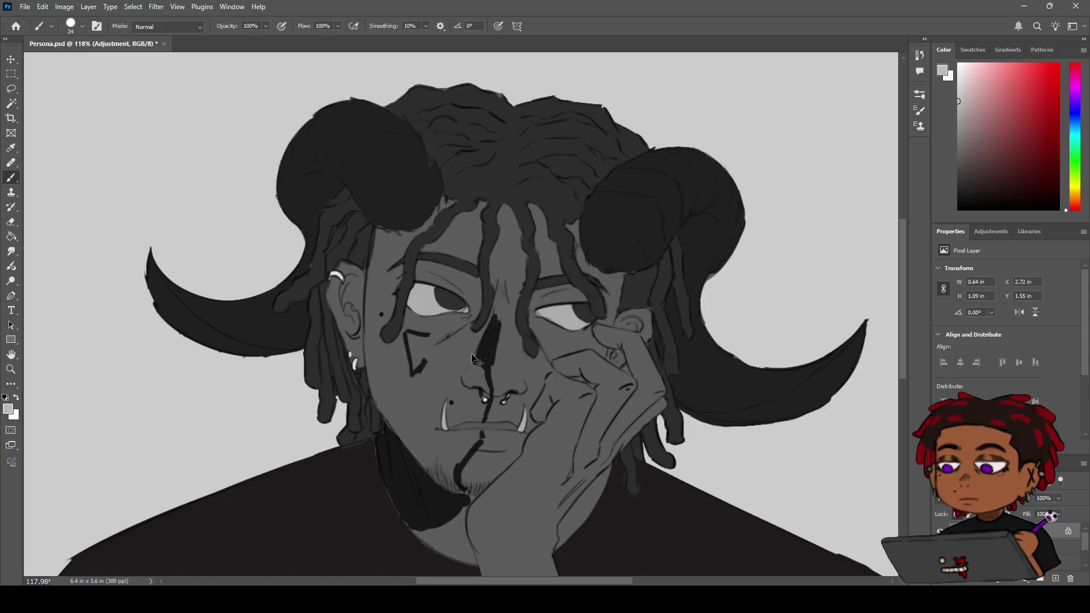
{"action": "key", "text": "e"}
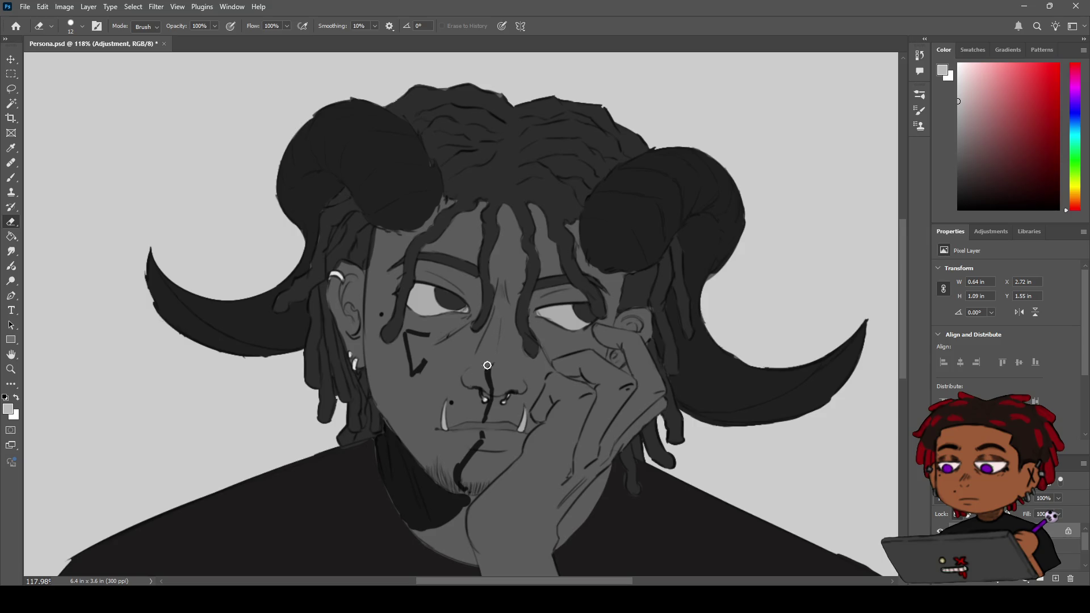
{"action": "left_click_drag", "start_coordinate": [474, 450], "coordinate": [460, 481]}
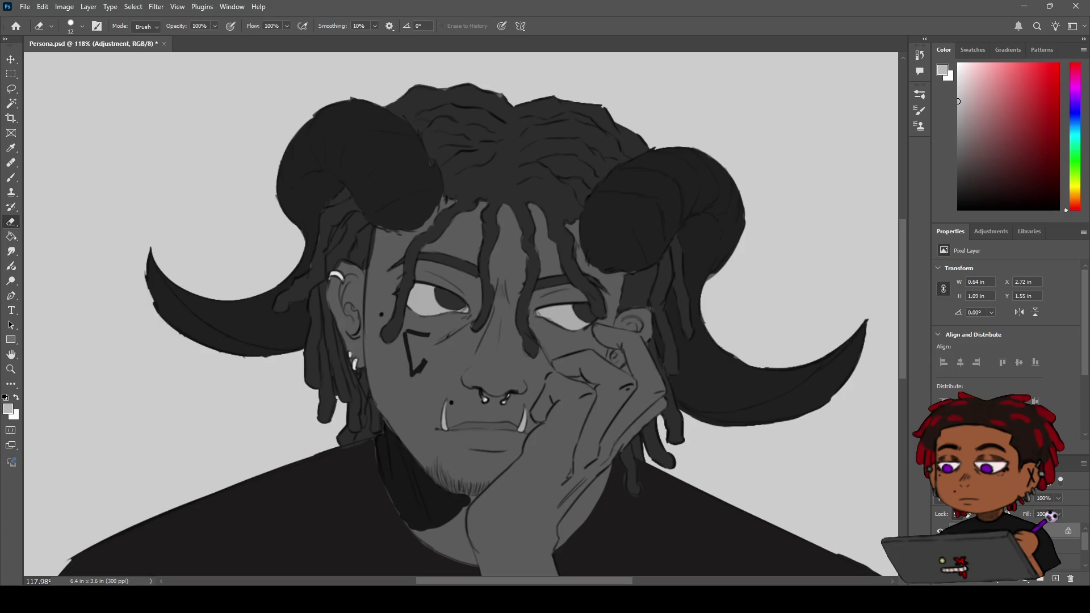
{"action": "key", "text": "ctrl+z"}
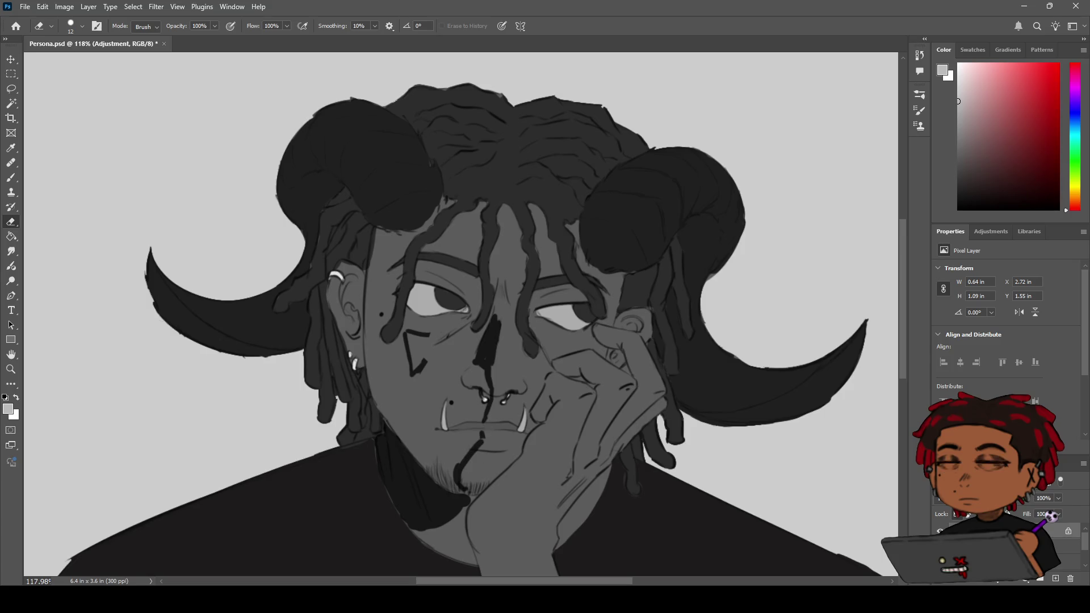
- Turn the black nose-bridge line and lower cheek mark mid-grey with the brush
{"action": "key", "text": "i"}
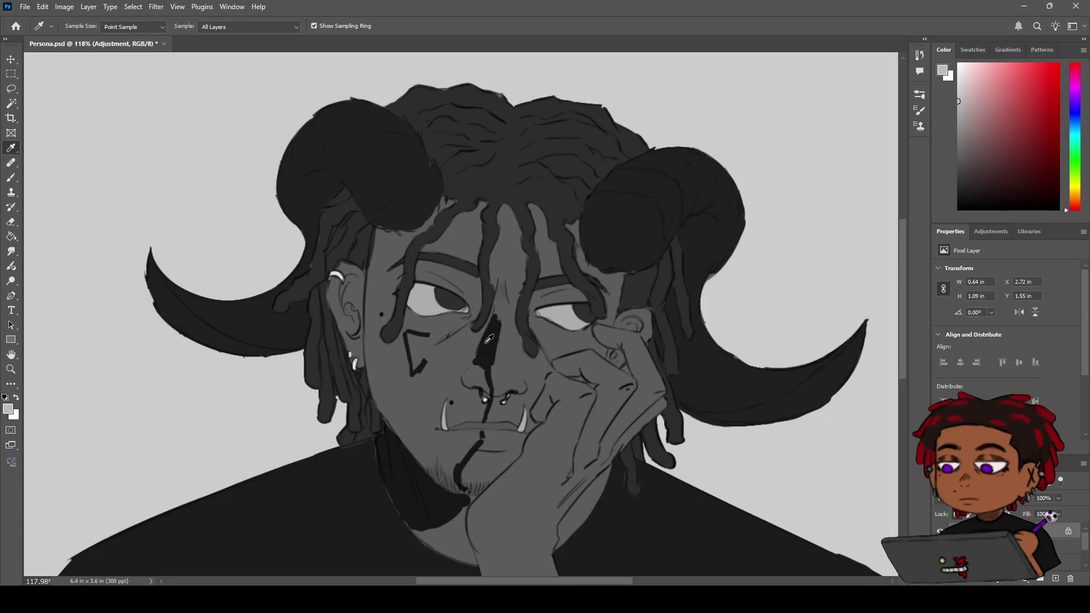
{"action": "key", "text": "e"}
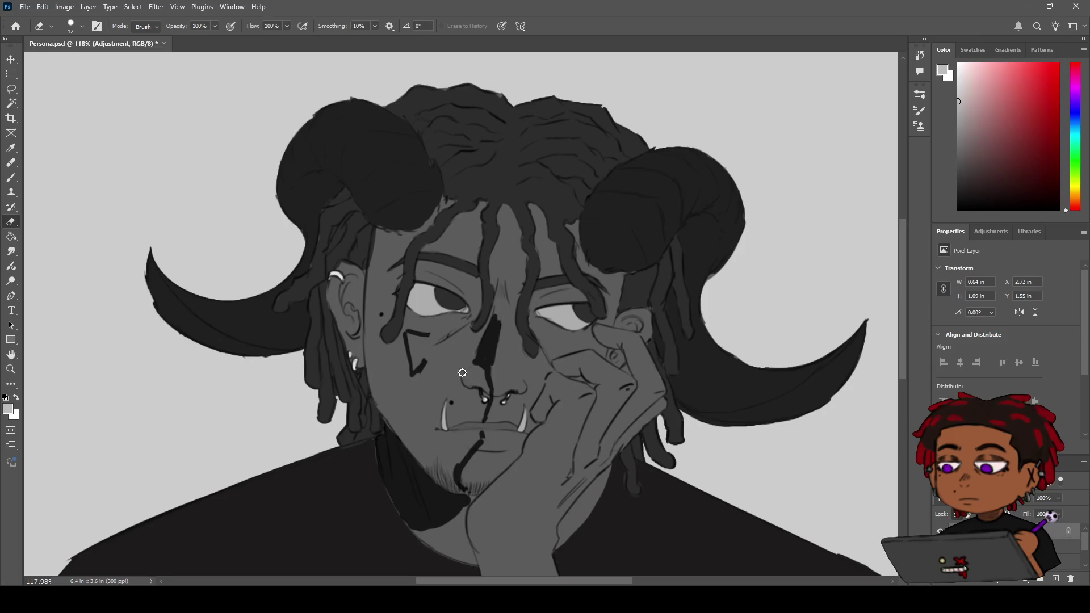
{"action": "key", "text": "b"}
{"action": "mouse_move", "coordinate": [496, 324]}
{"action": "left_mouse_down"}
{"action": "mouse_move", "coordinate": [484, 363]}
{"action": "mouse_move", "coordinate": [480, 341]}
{"action": "left_mouse_up"}
{"action": "mouse_move", "coordinate": [426, 364]}
{"action": "left_mouse_down"}
{"action": "mouse_move", "coordinate": [413, 372]}
{"action": "mouse_move", "coordinate": [434, 343]}
{"action": "mouse_move", "coordinate": [433, 361]}
{"action": "mouse_move", "coordinate": [492, 386]}
{"action": "mouse_move", "coordinate": [450, 514]}
{"action": "mouse_move", "coordinate": [418, 516]}
{"action": "mouse_move", "coordinate": [402, 504]}
{"action": "mouse_move", "coordinate": [380, 441]}
{"action": "mouse_move", "coordinate": [397, 426]}
{"action": "mouse_move", "coordinate": [407, 495]}
{"action": "mouse_move", "coordinate": [441, 464]}
{"action": "mouse_move", "coordinate": [447, 505]}
{"action": "left_mouse_up"}
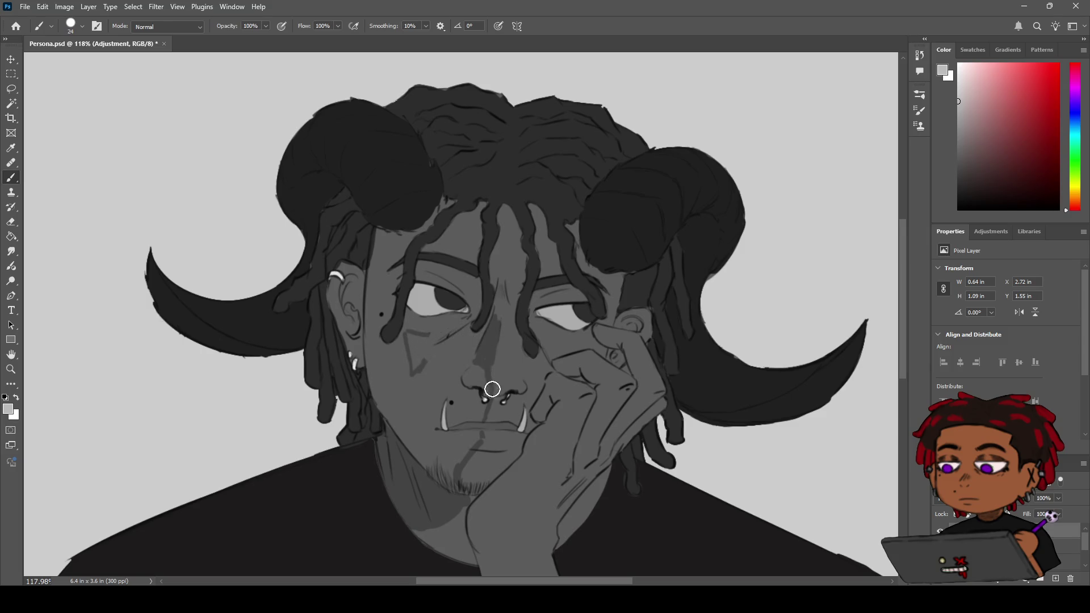
{"action": "mouse_move", "coordinate": [498, 325]}
{"action": "left_mouse_down"}
{"action": "mouse_move", "coordinate": [496, 295]}
{"action": "mouse_move", "coordinate": [500, 332]}
{"action": "mouse_move", "coordinate": [477, 329]}
{"action": "left_mouse_up"}
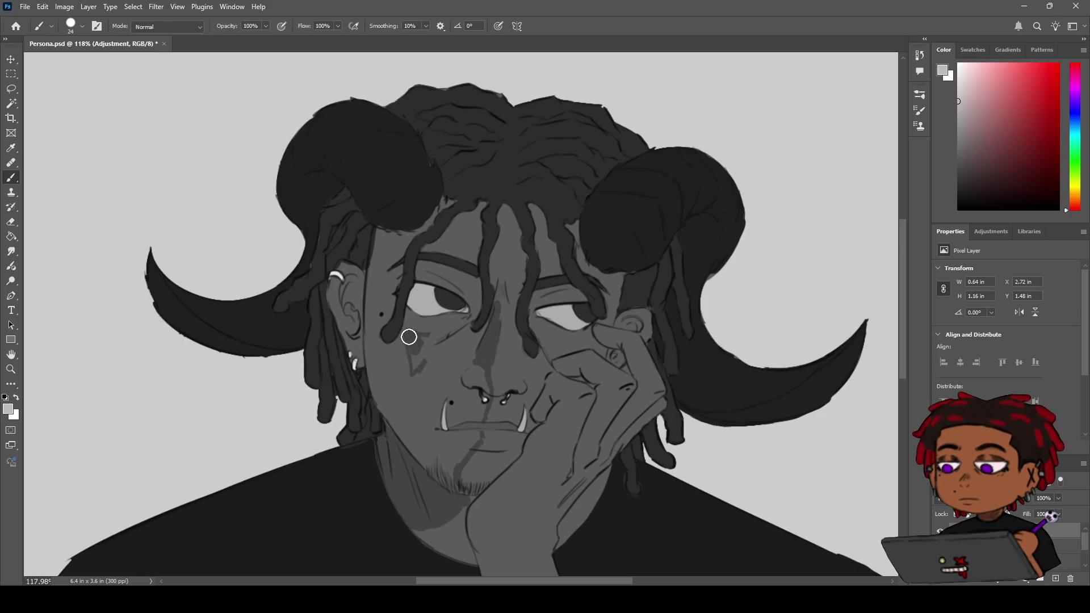
- Darken the cheek below the eye, reshape the nose shadow, and shade the mouth and left chin
{"action": "left_click_drag", "start_coordinate": [418, 336], "coordinate": [443, 339]}
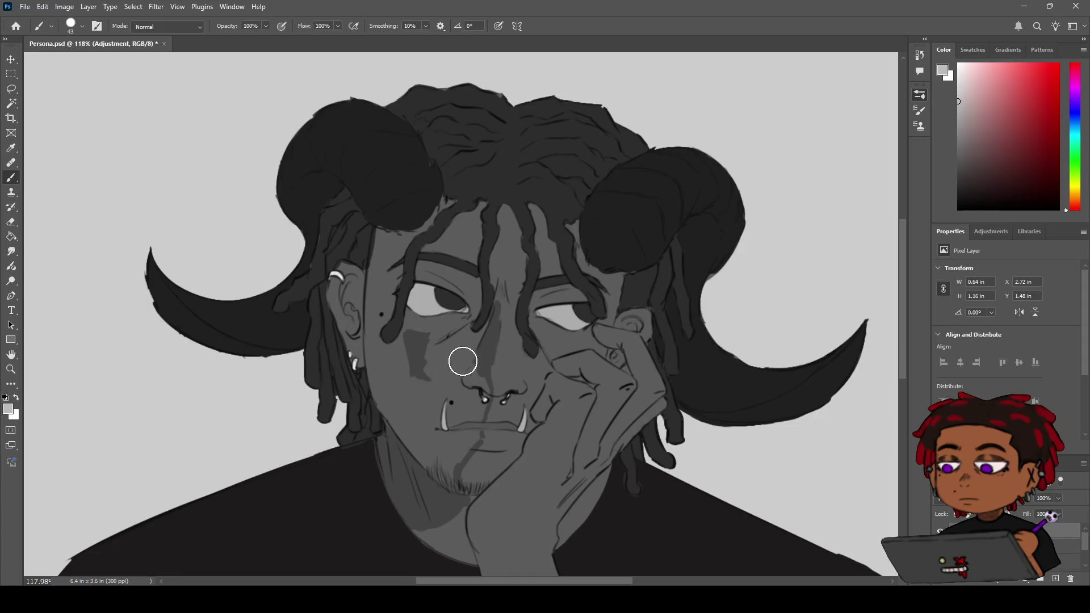
{"action": "key", "text": "e"}
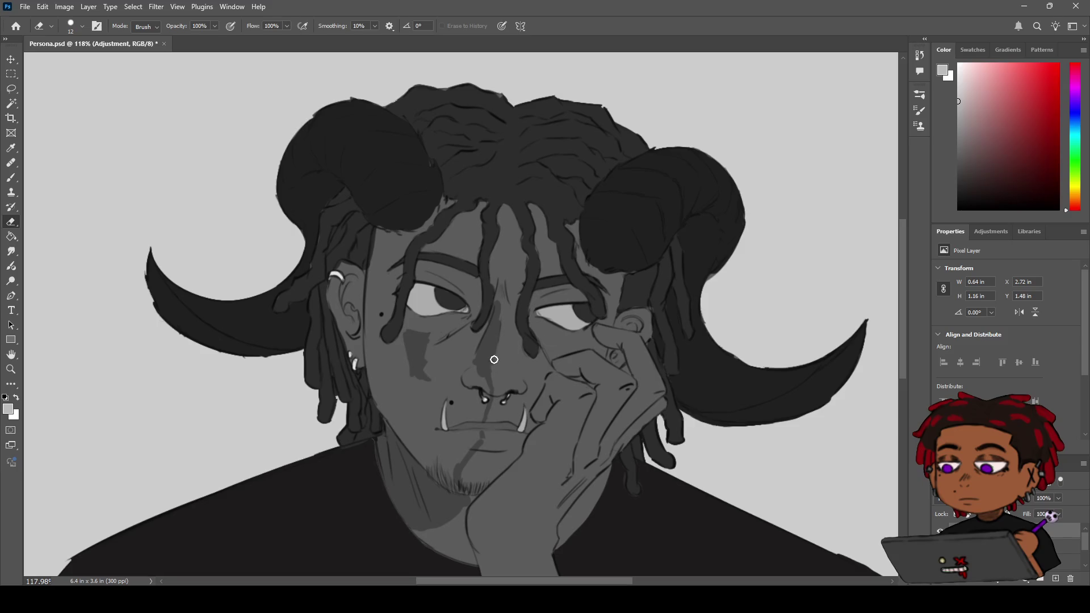
{"action": "key", "text": "b"}
{"action": "mouse_move", "coordinate": [477, 372]}
{"action": "left_mouse_down"}
{"action": "mouse_move", "coordinate": [484, 326]}
{"action": "mouse_move", "coordinate": [481, 342]}
{"action": "left_mouse_up"}
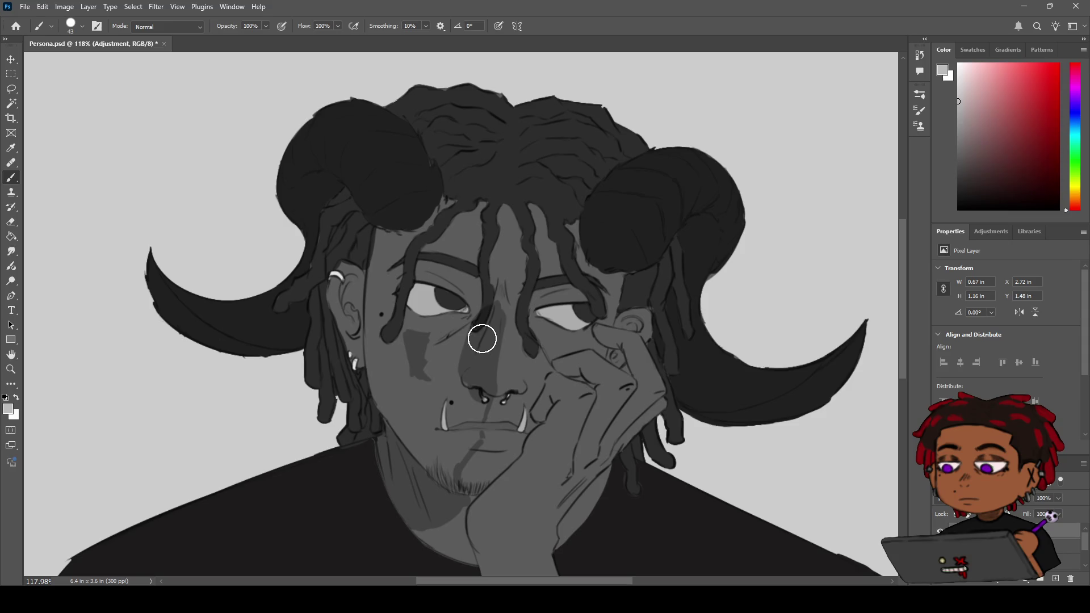
{"action": "mouse_move", "coordinate": [469, 402]}
{"action": "left_mouse_down"}
{"action": "mouse_move", "coordinate": [450, 466]}
{"action": "mouse_move", "coordinate": [452, 452]}
{"action": "left_mouse_up"}
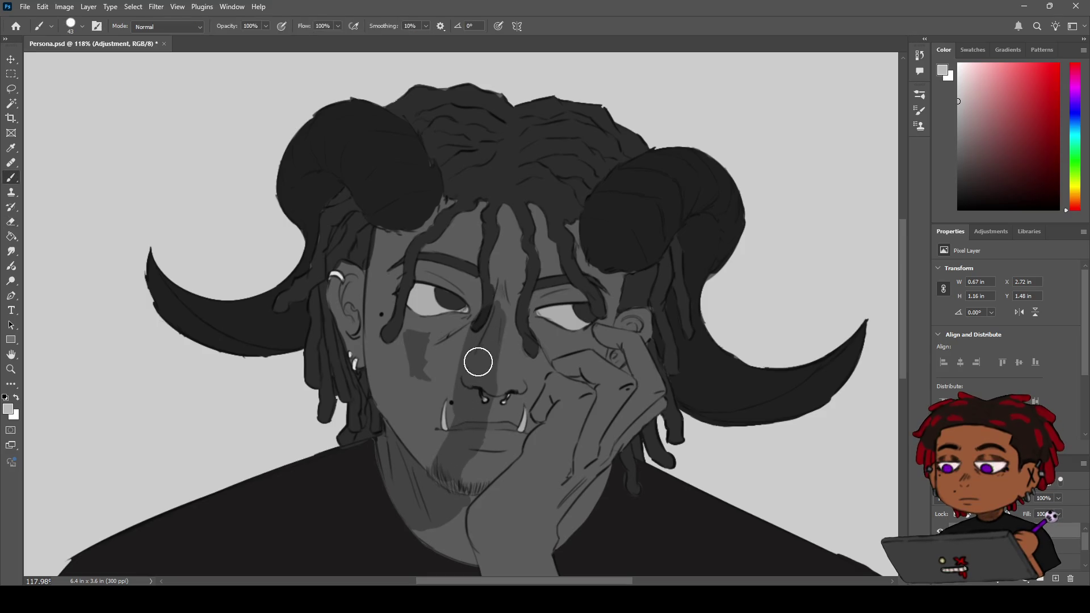
{"action": "mouse_move", "coordinate": [467, 382]}
{"action": "left_mouse_down"}
{"action": "mouse_move", "coordinate": [448, 465]}
{"action": "mouse_move", "coordinate": [433, 443]}
{"action": "mouse_move", "coordinate": [442, 455]}
{"action": "left_mouse_up"}
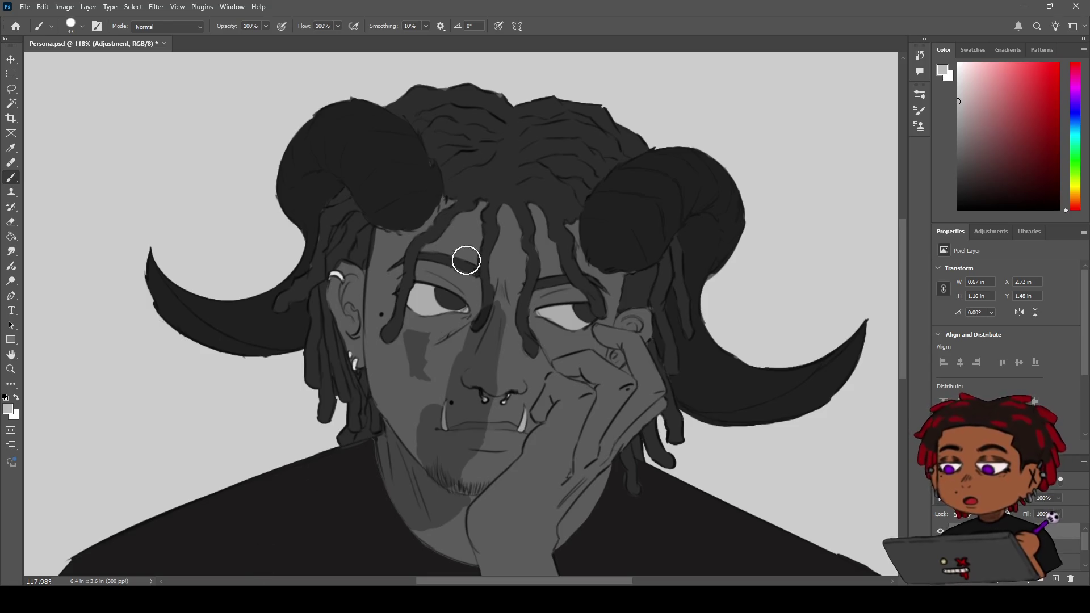
- Paint a dark forehead strand curving toward the left eyebrow after a few retries
{"action": "left_click_drag", "start_coordinate": [476, 191], "coordinate": [477, 245]}
{"action": "key", "text": "ctrl+z"}
{"action": "left_click_drag", "start_coordinate": [475, 196], "coordinate": [469, 254]}
{"action": "key", "text": "ctrl+z"}
{"action": "mouse_move", "coordinate": [485, 196]}
{"action": "left_mouse_down"}
{"action": "mouse_move", "coordinate": [408, 254]}
{"action": "mouse_move", "coordinate": [381, 361]}
{"action": "left_mouse_up"}
- Block in shadow down the left side of the face and over the left ear and hair
{"action": "left_click_drag", "start_coordinate": [375, 244], "coordinate": [386, 415]}
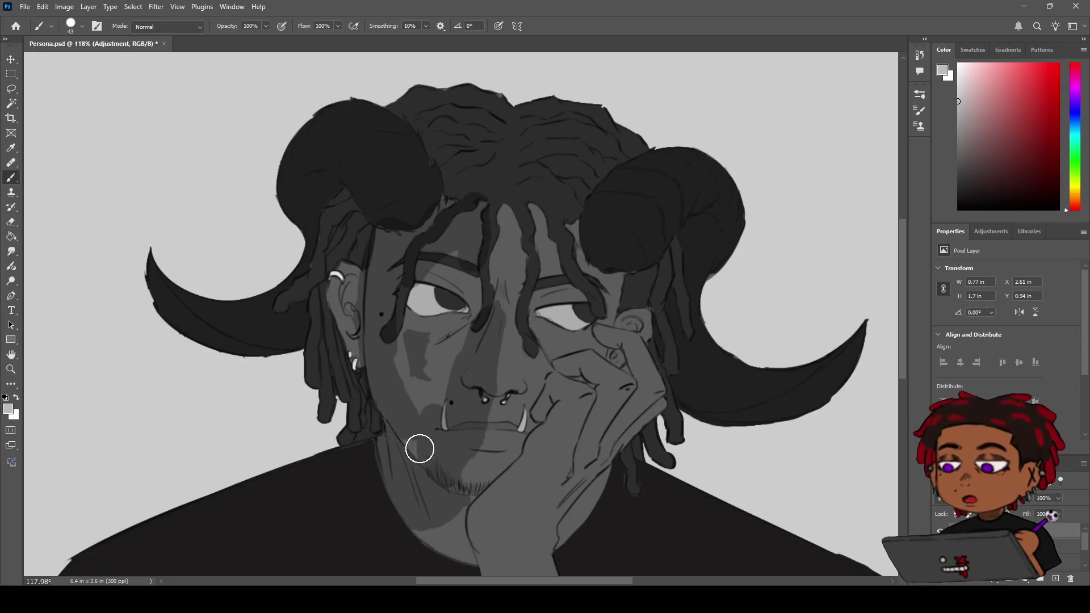
{"action": "mouse_move", "coordinate": [370, 346]}
{"action": "left_mouse_down"}
{"action": "mouse_move", "coordinate": [366, 316]}
{"action": "mouse_move", "coordinate": [417, 377]}
{"action": "mouse_move", "coordinate": [415, 361]}
{"action": "mouse_move", "coordinate": [404, 382]}
{"action": "mouse_move", "coordinate": [421, 428]}
{"action": "mouse_move", "coordinate": [448, 404]}
{"action": "mouse_move", "coordinate": [413, 425]}
{"action": "left_mouse_up"}
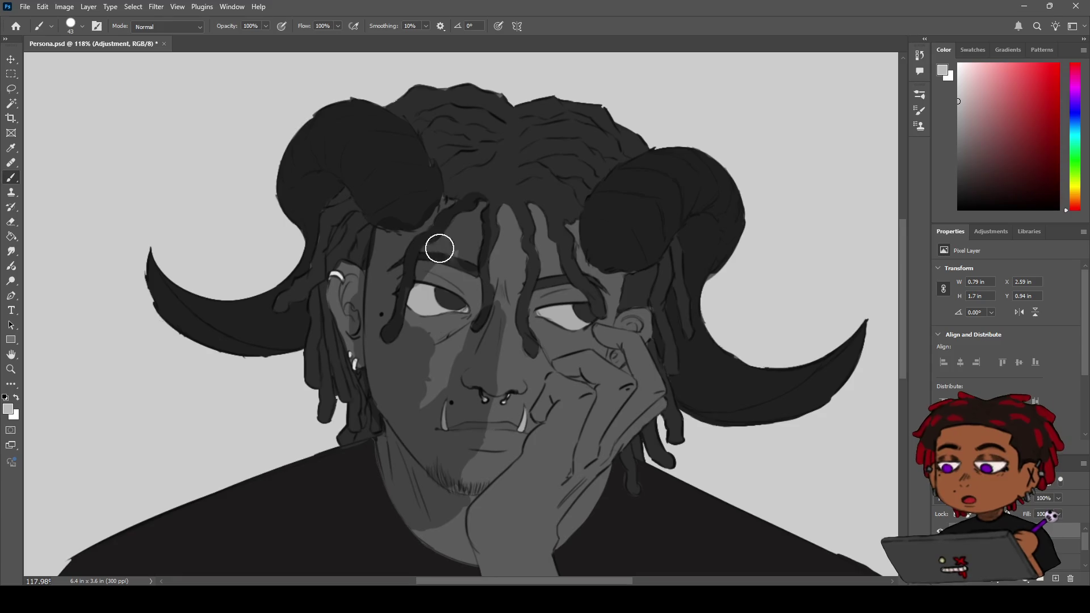
{"action": "left_click_drag", "start_coordinate": [480, 222], "coordinate": [474, 208]}
{"action": "left_click_drag", "start_coordinate": [365, 256], "coordinate": [353, 341]}
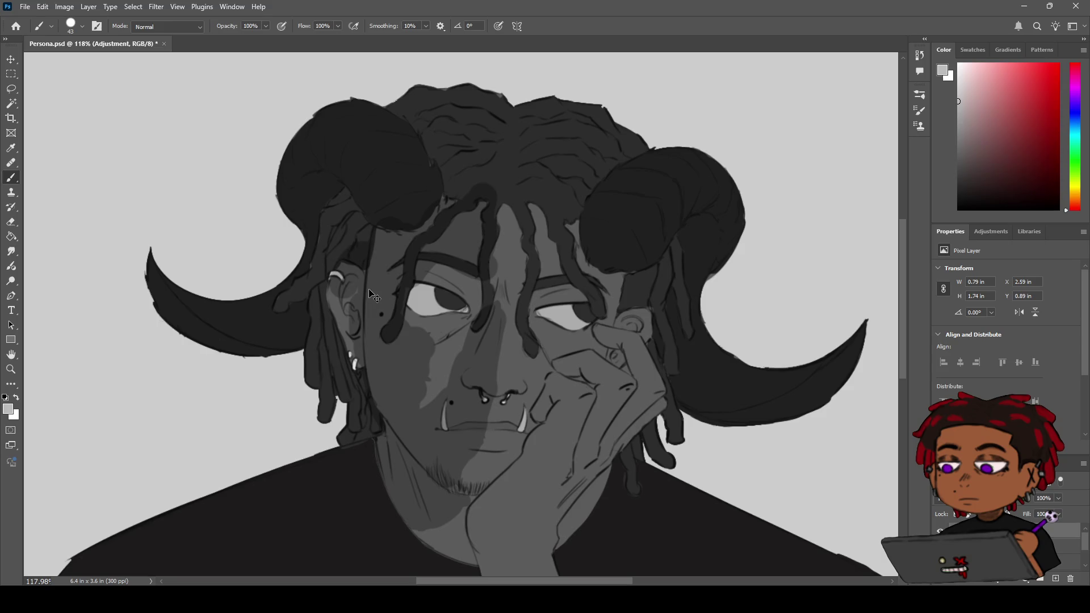
{"action": "key", "text": "ctrl+z"}
{"action": "mouse_move", "coordinate": [366, 285]}
{"action": "left_mouse_down"}
{"action": "mouse_move", "coordinate": [341, 280]}
{"action": "mouse_move", "coordinate": [362, 348]}
{"action": "mouse_move", "coordinate": [348, 275]}
{"action": "mouse_move", "coordinate": [365, 356]}
{"action": "left_mouse_up"}
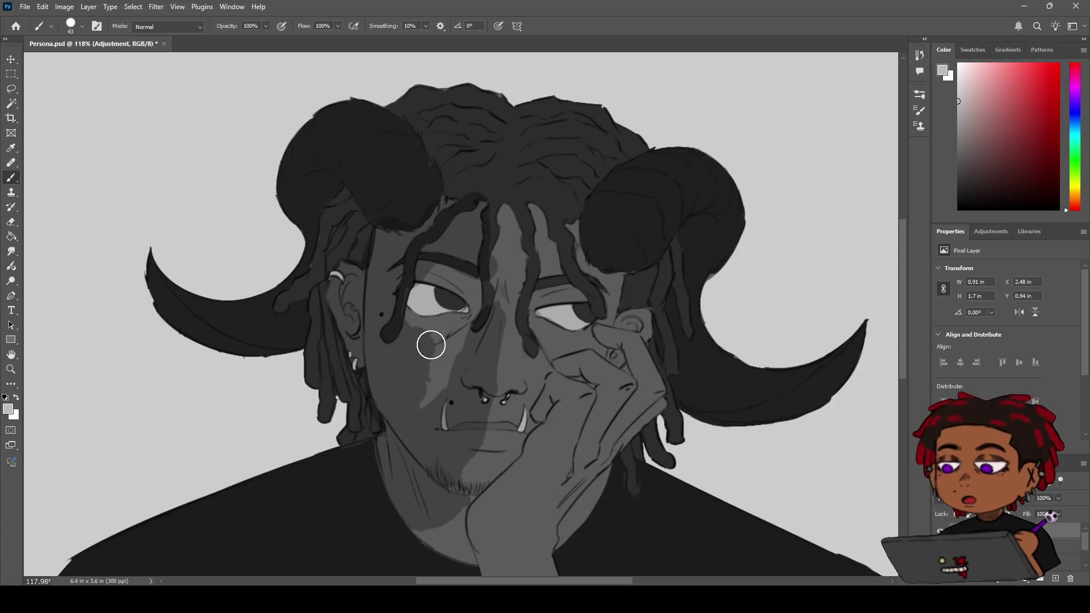
{"action": "key", "text": "e"}
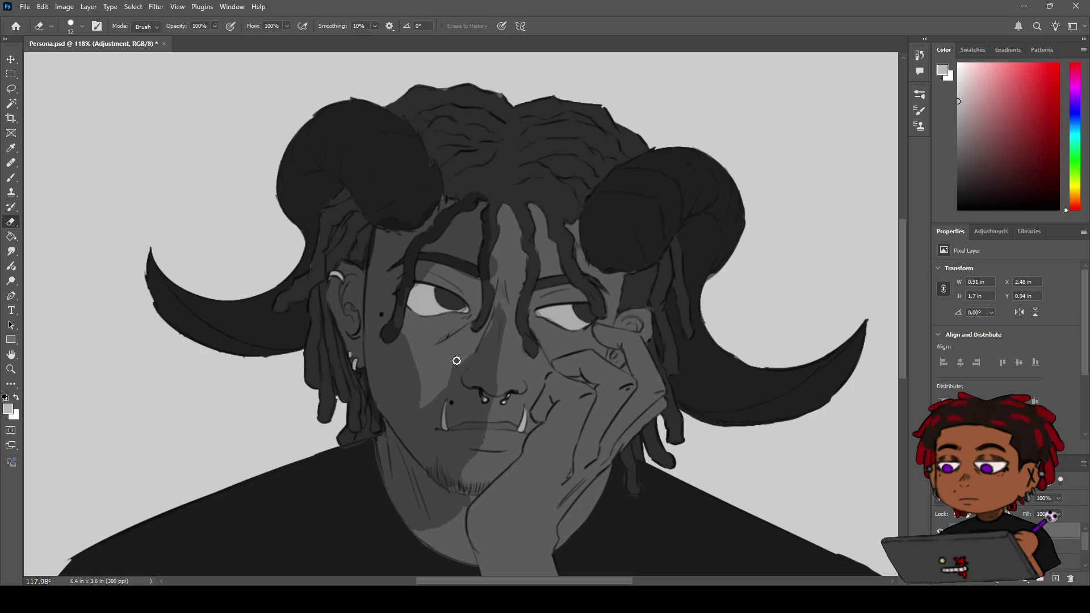
- Add a small shadow stroke near the chin
{"action": "key", "text": "b"}
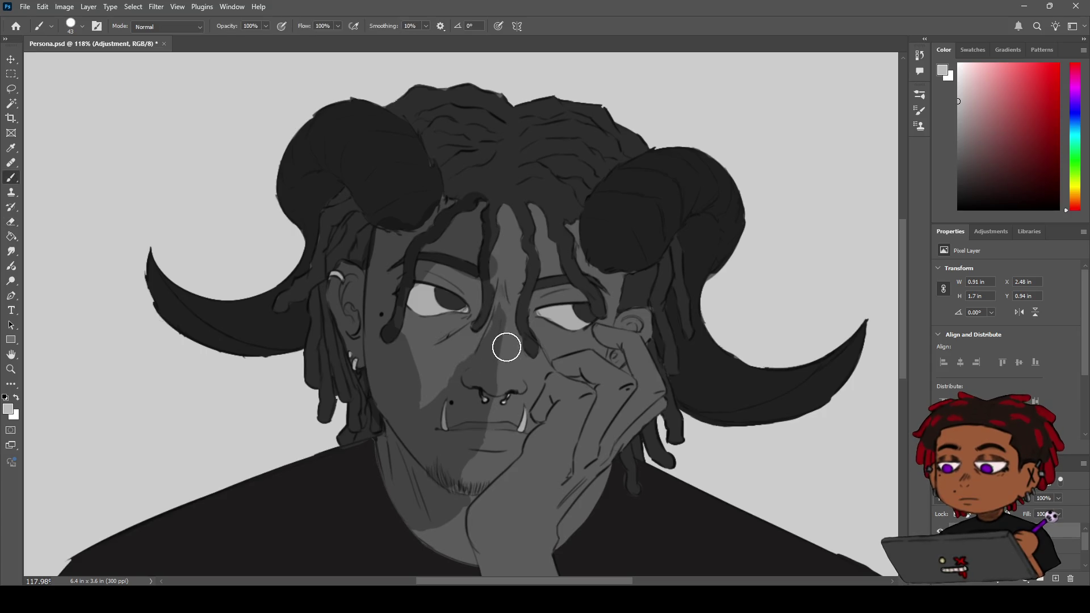
{"action": "key", "text": "e"}
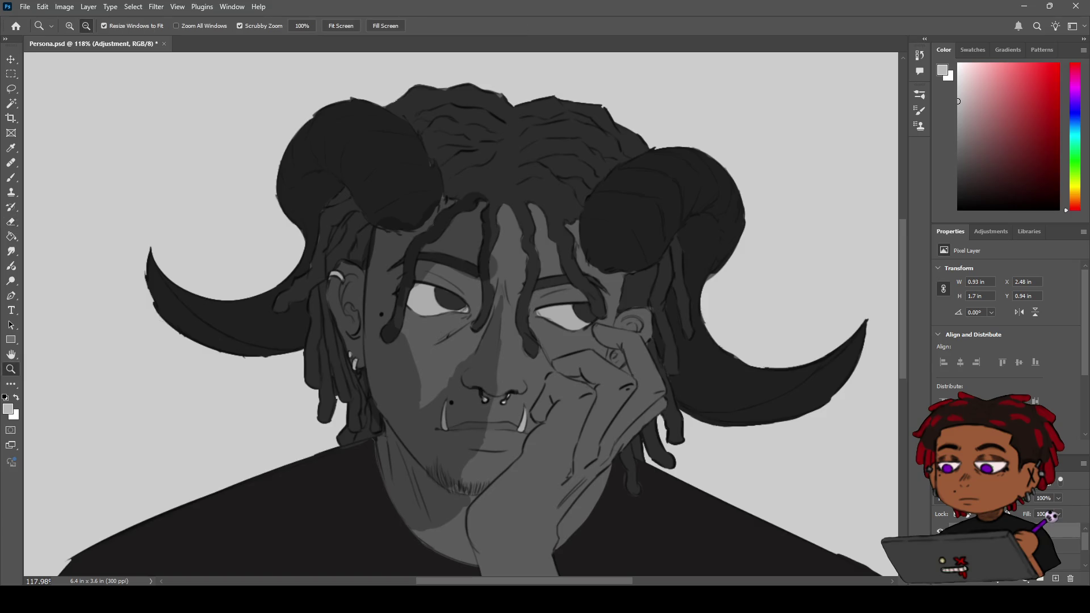
{"action": "scroll", "coordinate": [510, 368], "scroll_direction": "up", "scroll_amount": 3}
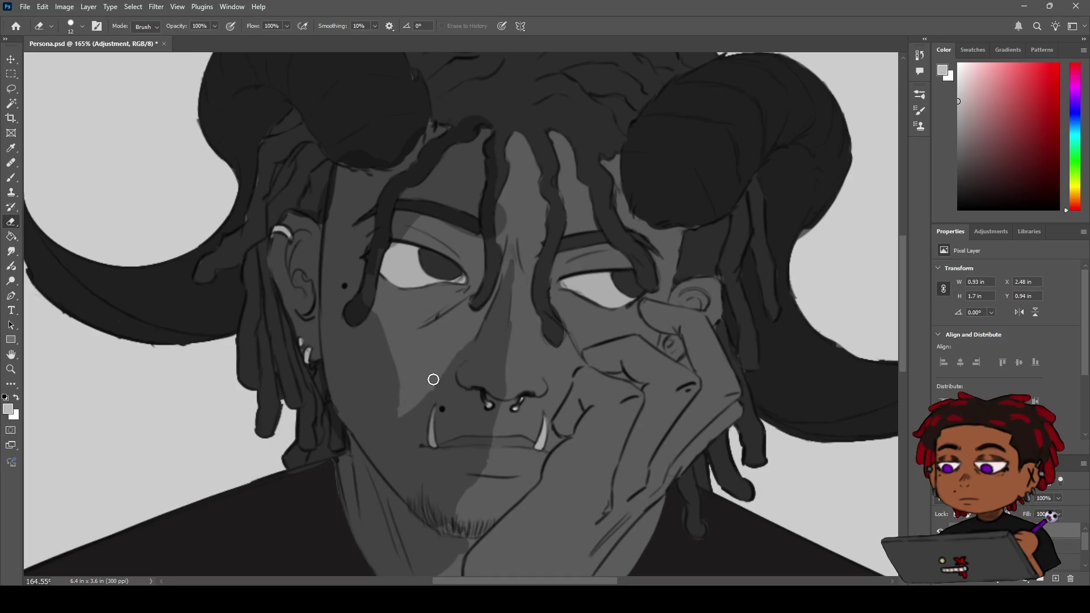
{"action": "key", "text": "z"}
{"action": "mouse_move", "coordinate": [448, 354]}
{"action": "left_mouse_down"}
{"action": "mouse_move", "coordinate": [397, 357]}
{"action": "mouse_move", "coordinate": [489, 364]}
{"action": "left_mouse_up"}
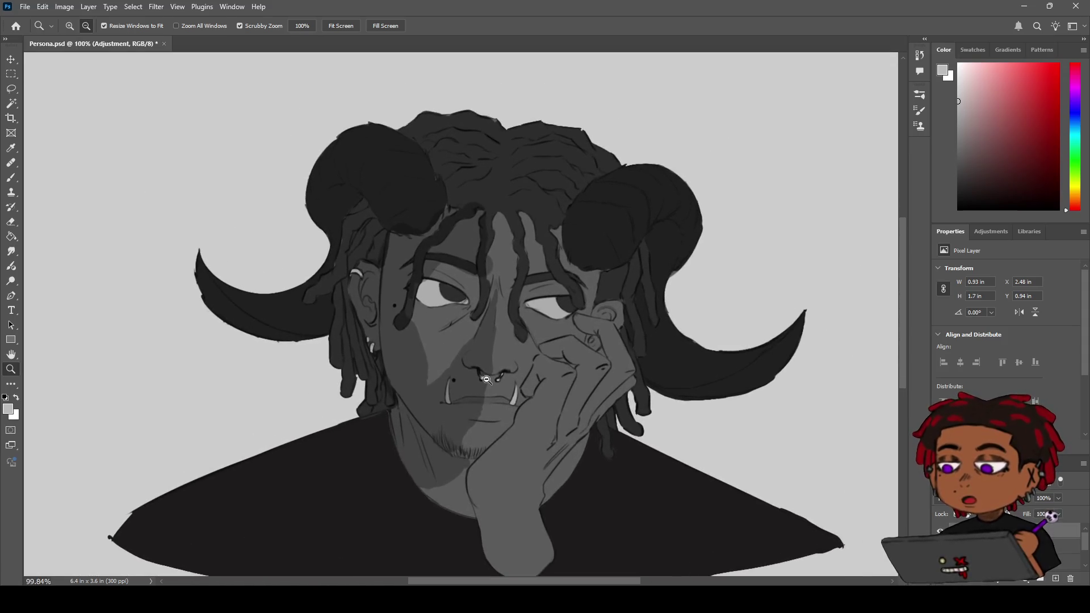
{"action": "key", "text": "b"}
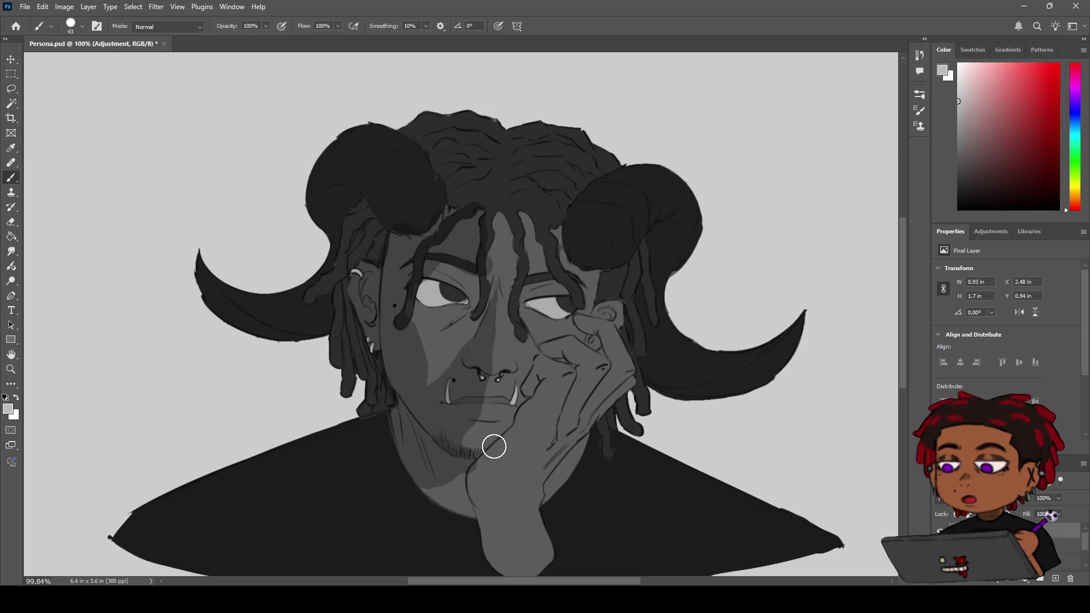
{"action": "left_click_drag", "start_coordinate": [455, 470], "coordinate": [448, 470]}
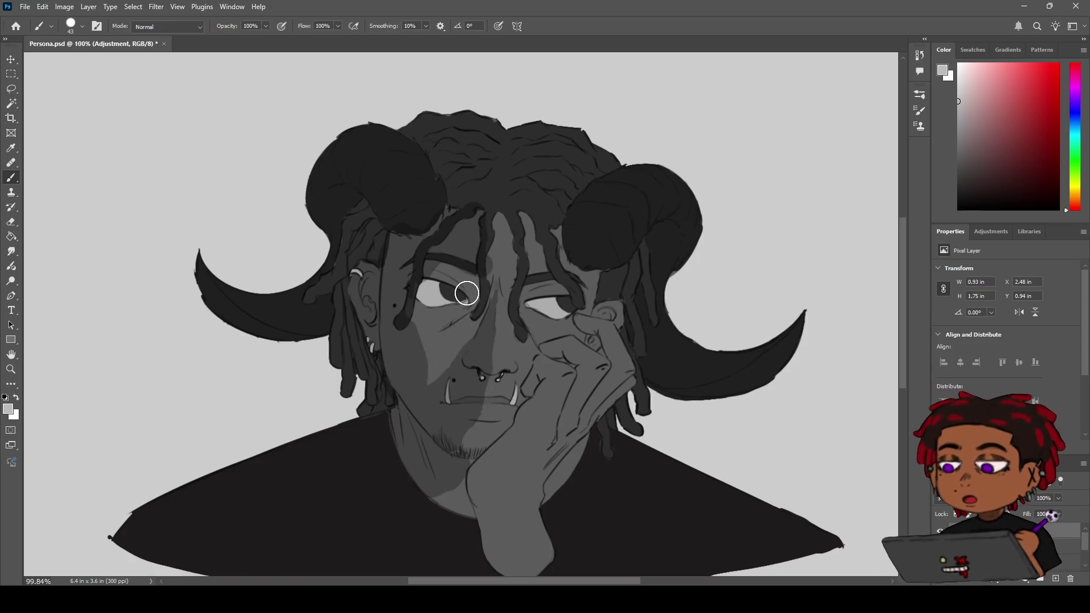
- Lighten the shadow along the left face edge with a small eraser
{"action": "key", "text": "e"}
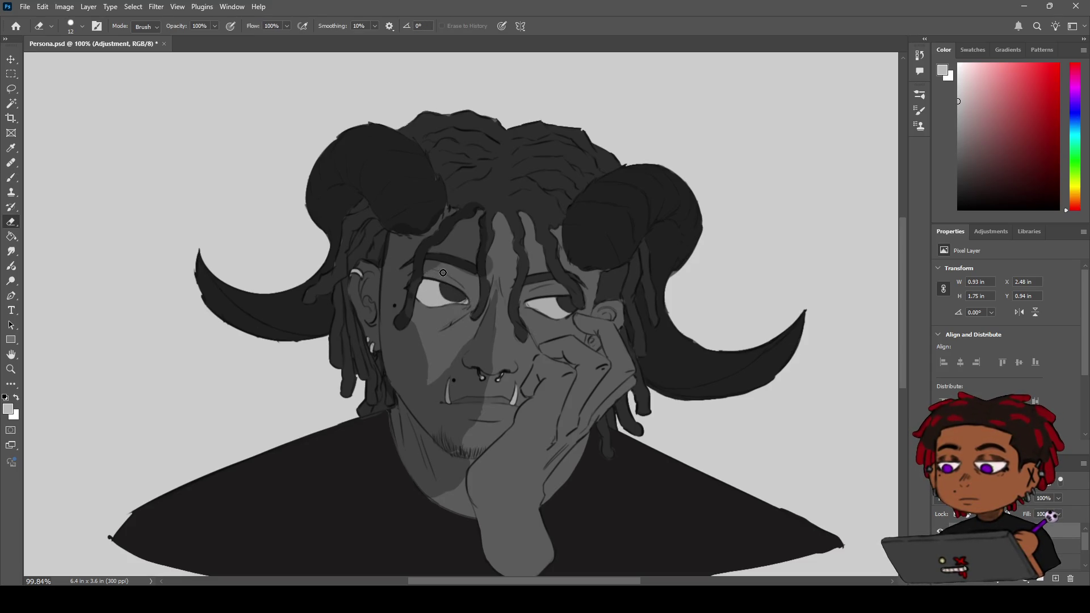
{"action": "scroll", "coordinate": [448, 269], "scroll_direction": "up", "scroll_amount": 2}
{"action": "left_click_drag", "start_coordinate": [448, 270], "coordinate": [407, 328]}
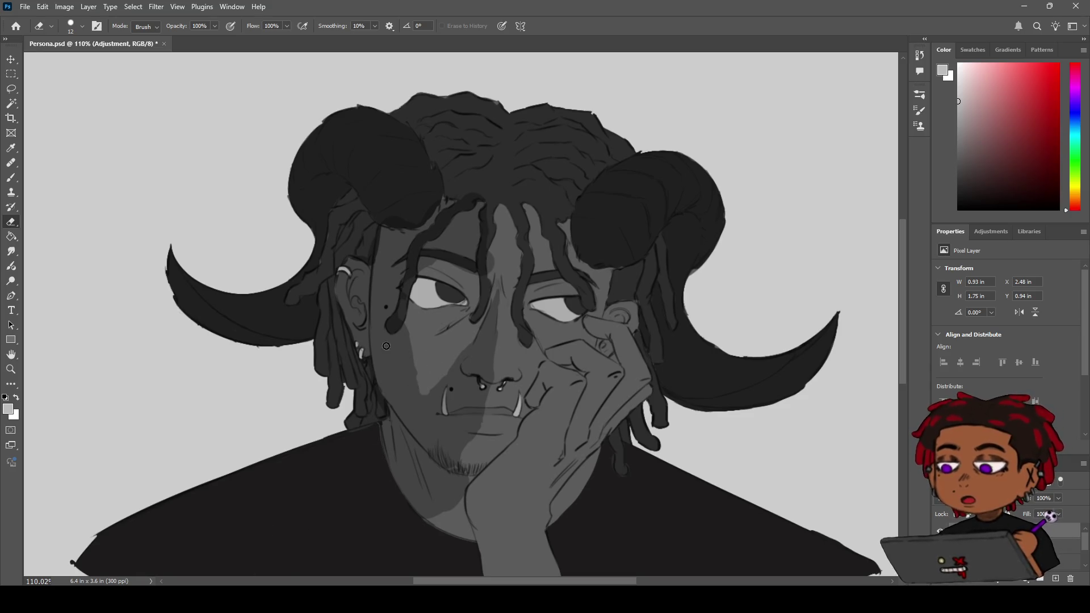
{"action": "left_click_drag", "start_coordinate": [414, 354], "coordinate": [409, 374]}
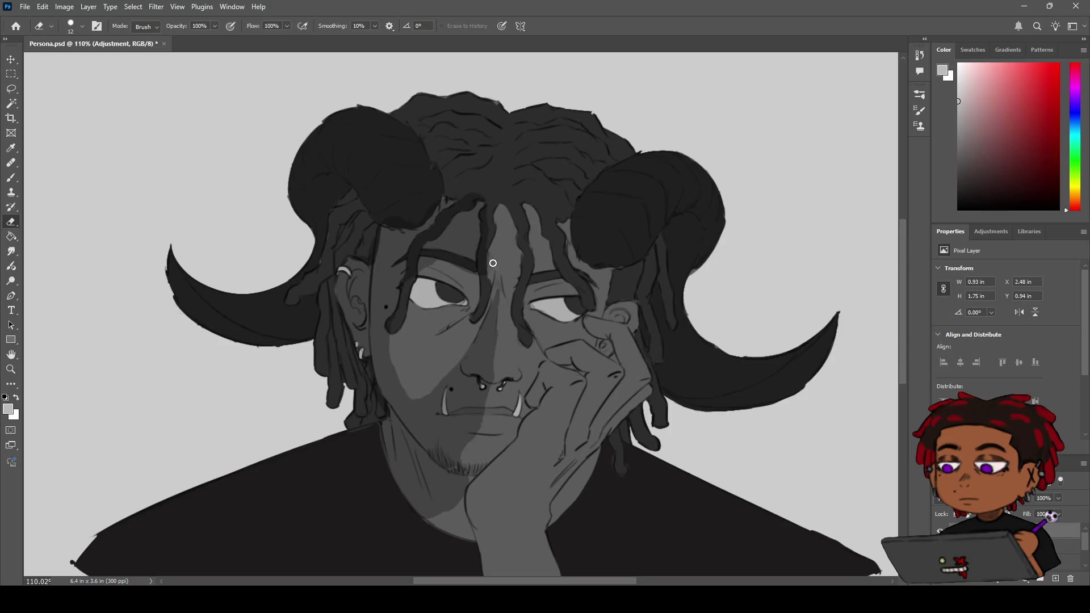
{"action": "key", "text": "z"}
{"action": "scroll", "coordinate": [500, 227], "scroll_direction": "down", "scroll_amount": 5}
{"action": "scroll", "coordinate": [499, 238], "scroll_direction": "up", "scroll_amount": 5}
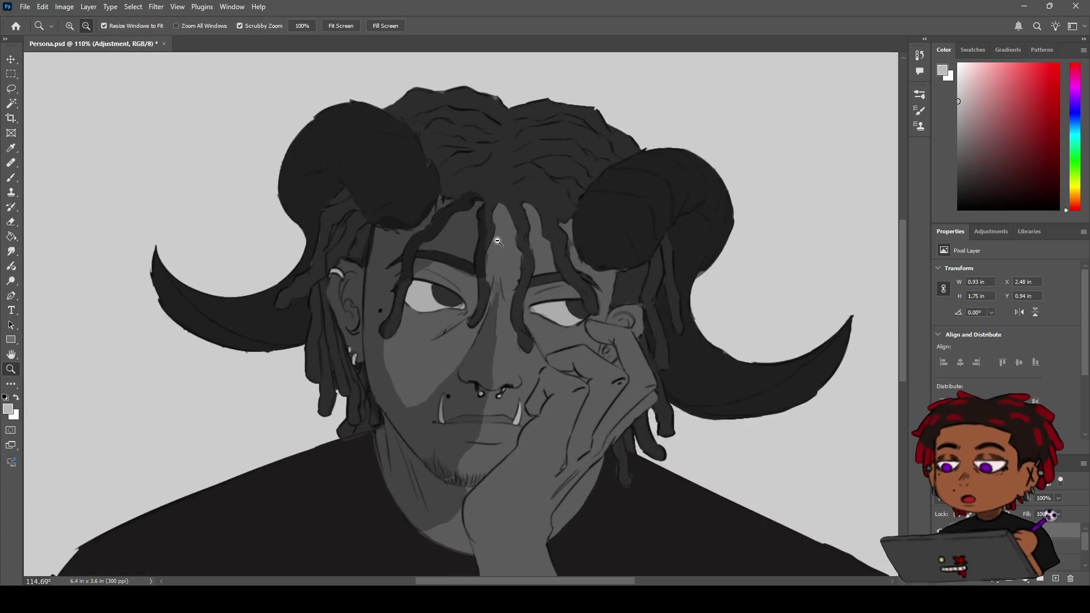
{"action": "scroll", "coordinate": [498, 242], "scroll_direction": "up", "scroll_amount": 2}
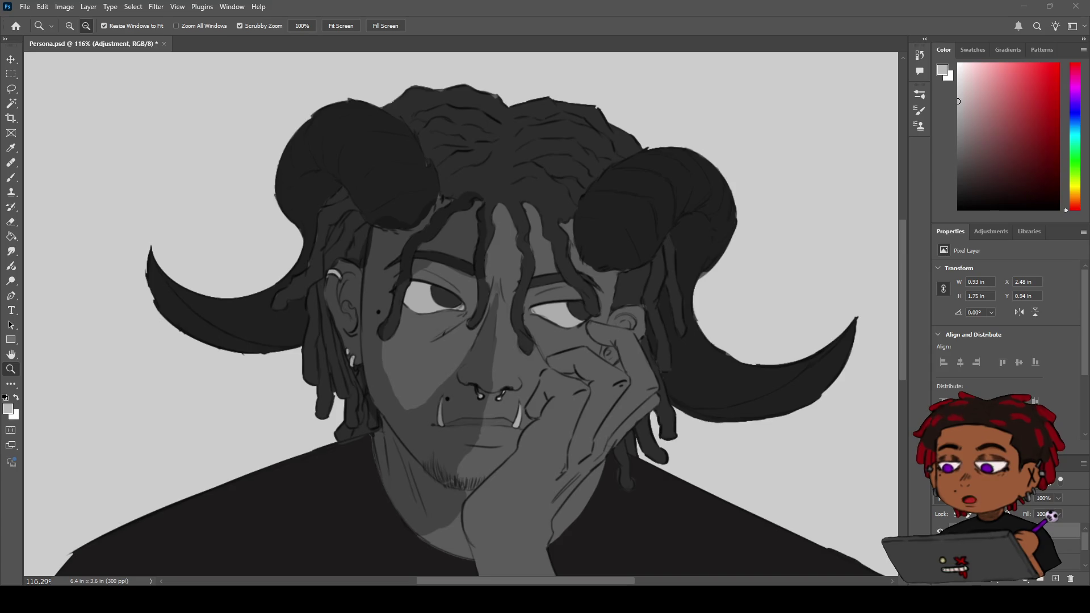
{"action": "key", "text": "b"}
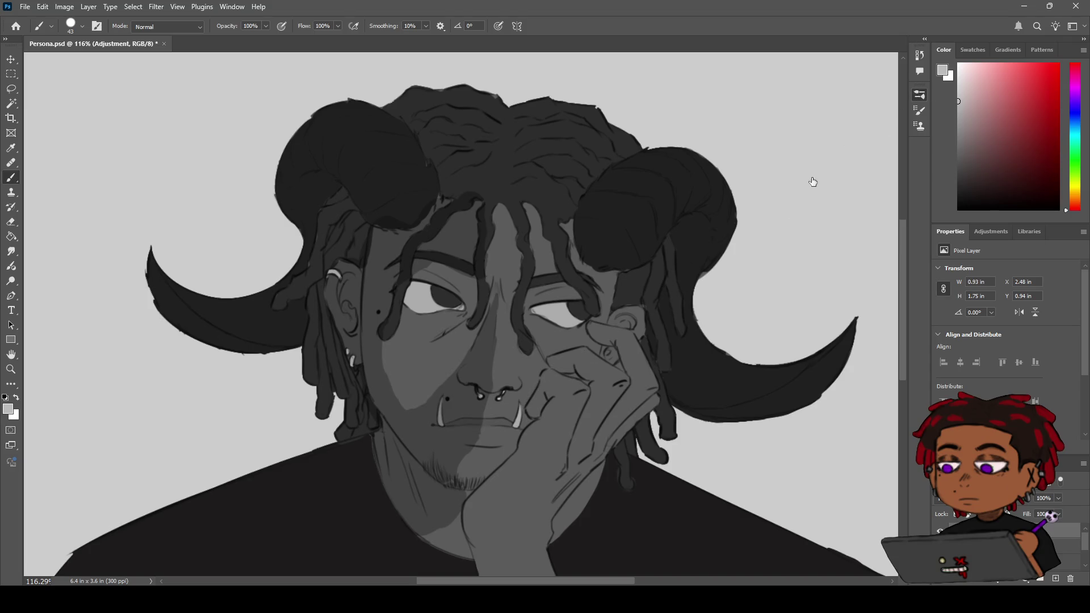
{"action": "key", "text": "bracketleft"}
- Shade the cheek beside the hand, undoing a stray stroke on the hand
{"action": "mouse_move", "coordinate": [555, 406]}
{"action": "left_mouse_down"}
{"action": "mouse_move", "coordinate": [518, 463]}
{"action": "mouse_move", "coordinate": [470, 503]}
{"action": "mouse_move", "coordinate": [494, 489]}
{"action": "mouse_move", "coordinate": [492, 343]}
{"action": "left_mouse_up"}
{"action": "key", "text": "ctrl+z"}
{"action": "key", "text": "space"}
{"action": "key", "text": "ctrl+z"}
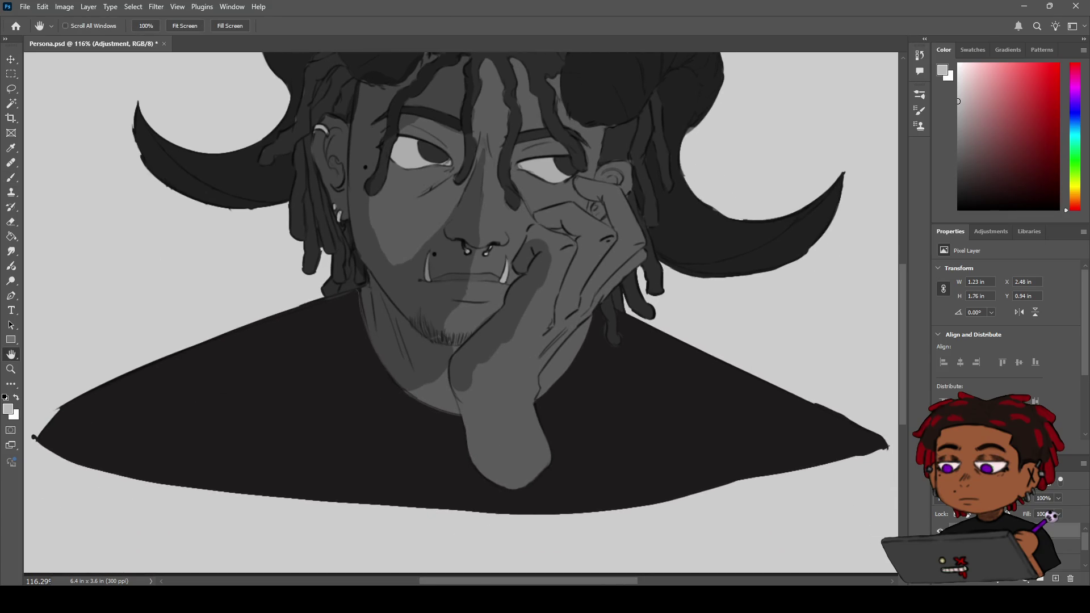
{"action": "key", "text": "b"}
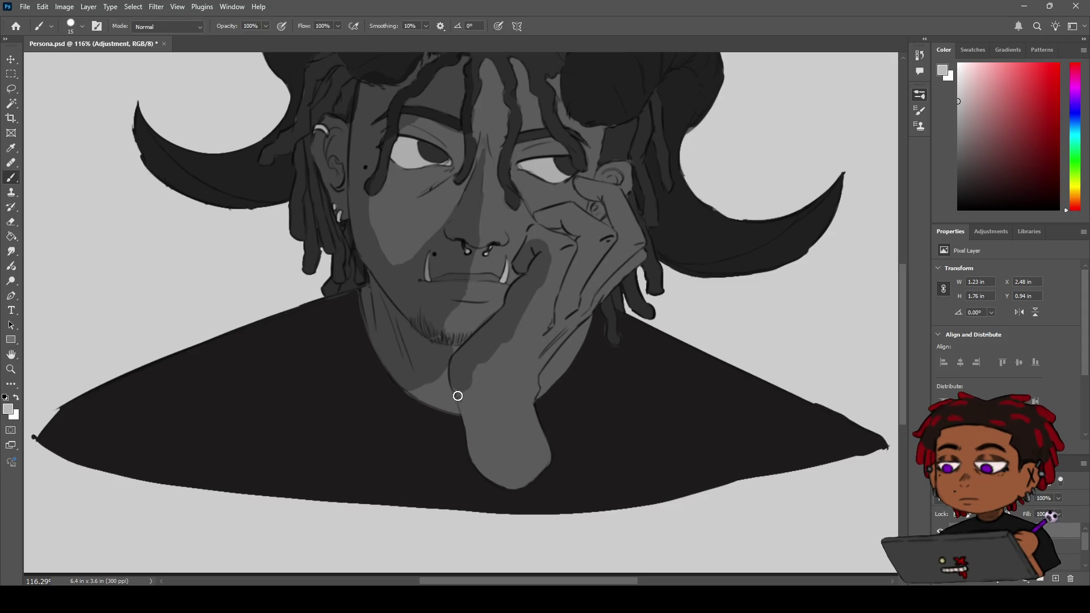
- Run a dark shadow down the hand's left edge to the base of the wrist
{"action": "left_click_drag", "start_coordinate": [466, 417], "coordinate": [476, 443]}
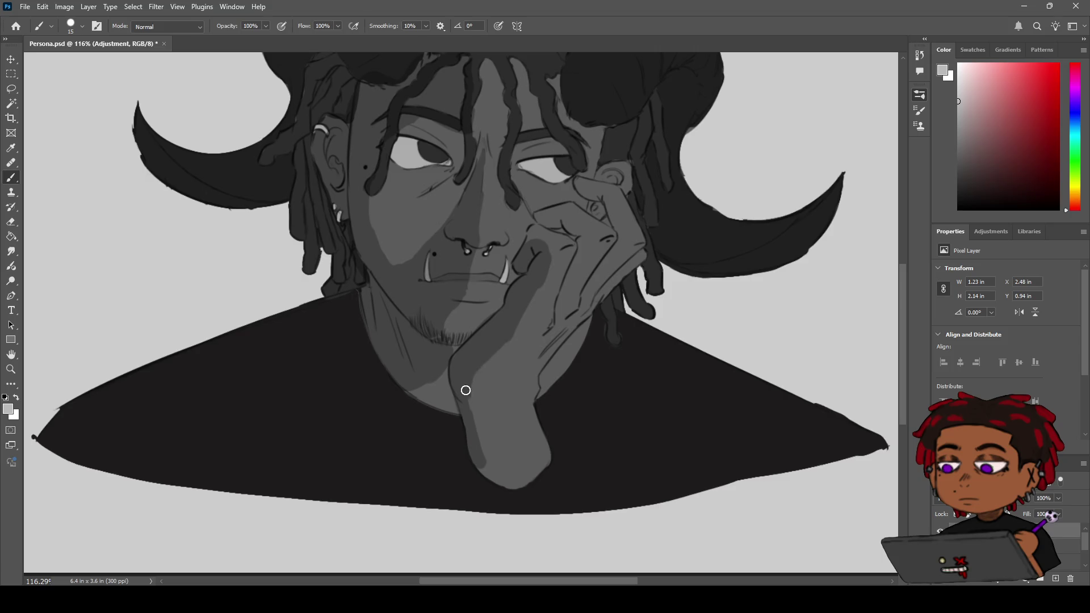
{"action": "left_click_drag", "start_coordinate": [470, 430], "coordinate": [479, 467]}
{"action": "key", "text": "h"}
{"action": "mouse_move", "coordinate": [529, 348]}
{"action": "left_mouse_down"}
{"action": "mouse_move", "coordinate": [500, 366]}
{"action": "mouse_move", "coordinate": [485, 396]}
{"action": "left_mouse_up"}
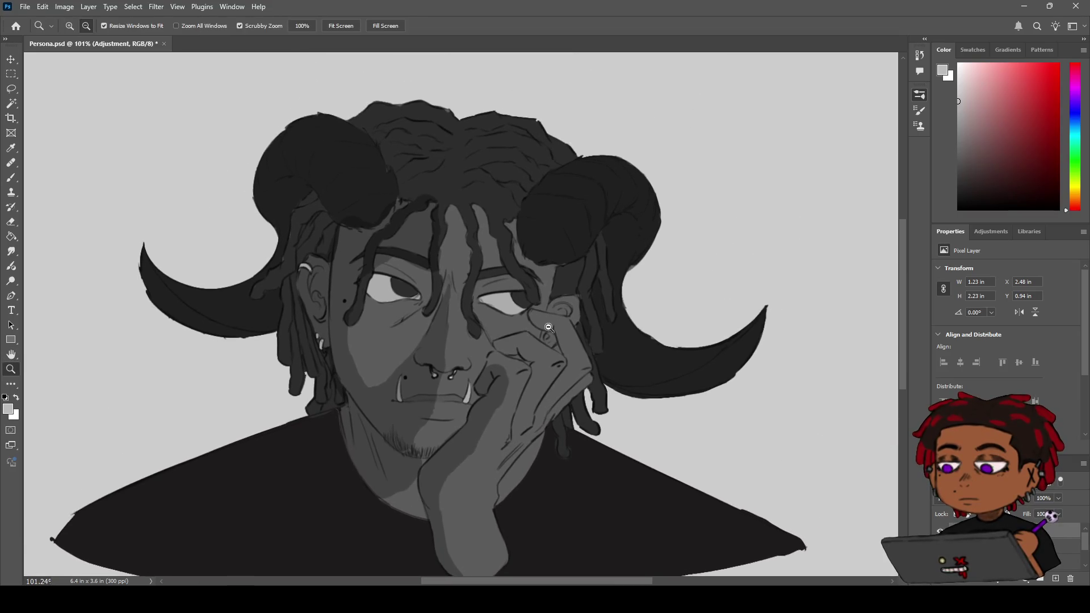
- Paint a short stroke on the hand and darker shading across the fingers
{"action": "left_click_drag", "start_coordinate": [500, 341], "coordinate": [560, 324]}
{"action": "key", "text": "b"}
{"action": "left_click_drag", "start_coordinate": [494, 358], "coordinate": [545, 398]}
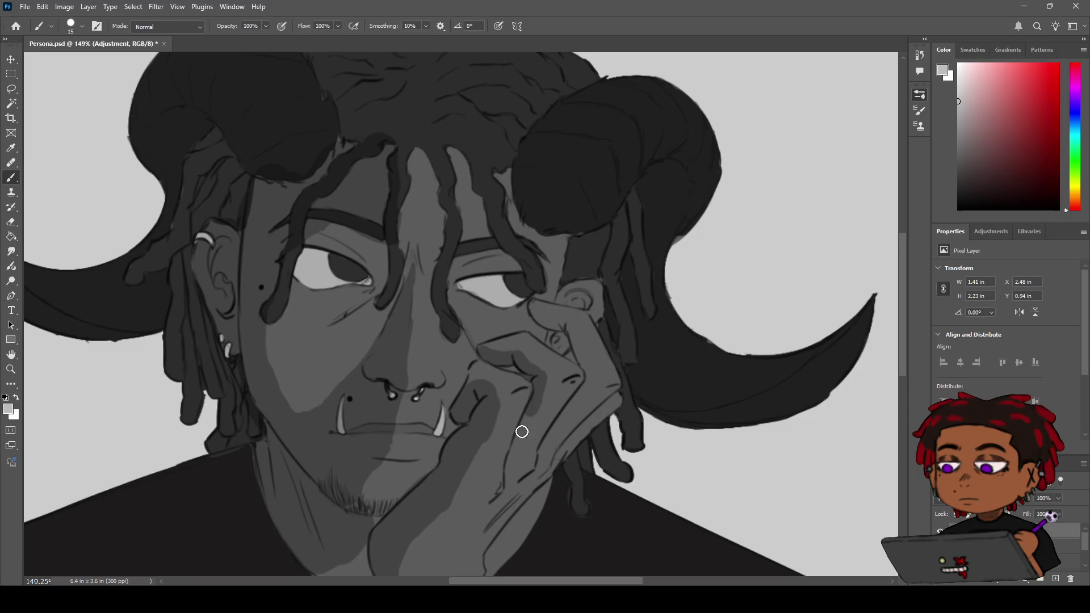
{"action": "left_click_drag", "start_coordinate": [578, 326], "coordinate": [515, 362]}
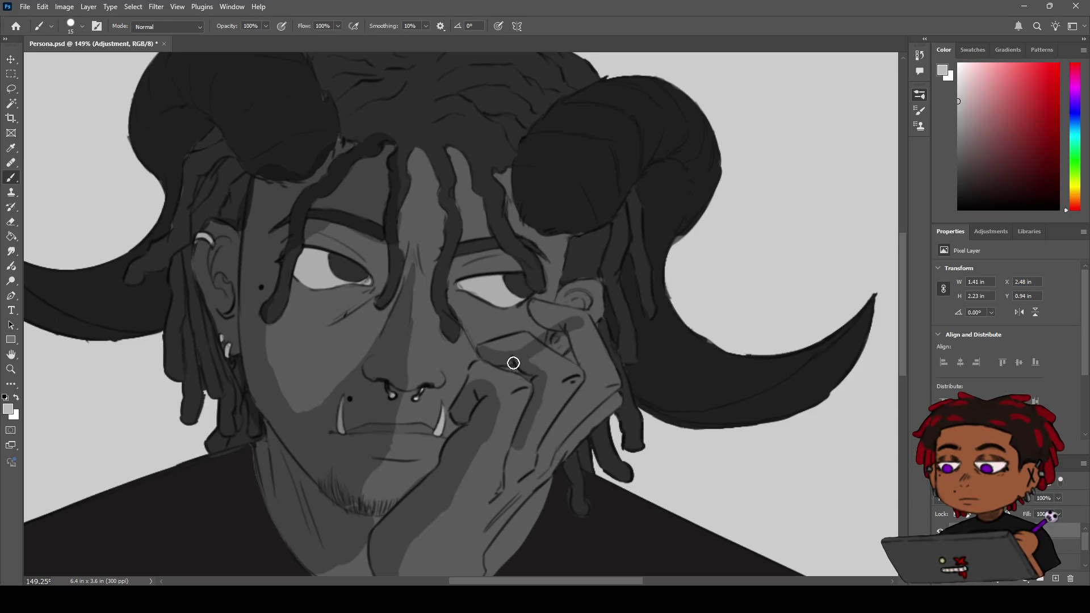
{"action": "key", "text": "z"}
{"action": "mouse_move", "coordinate": [567, 329]}
{"action": "left_mouse_down"}
{"action": "mouse_move", "coordinate": [488, 340]}
{"action": "mouse_move", "coordinate": [559, 348]}
{"action": "left_mouse_up"}
- Add a dark shadow stroke on the palm and along the upper finger
{"action": "key", "text": "e"}
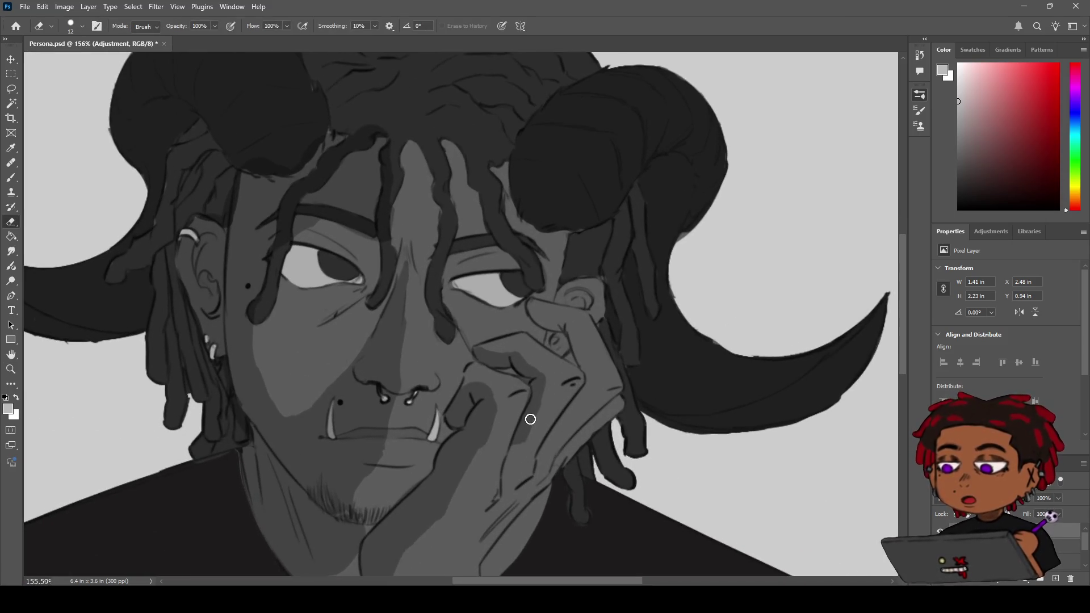
{"action": "key", "text": "b"}
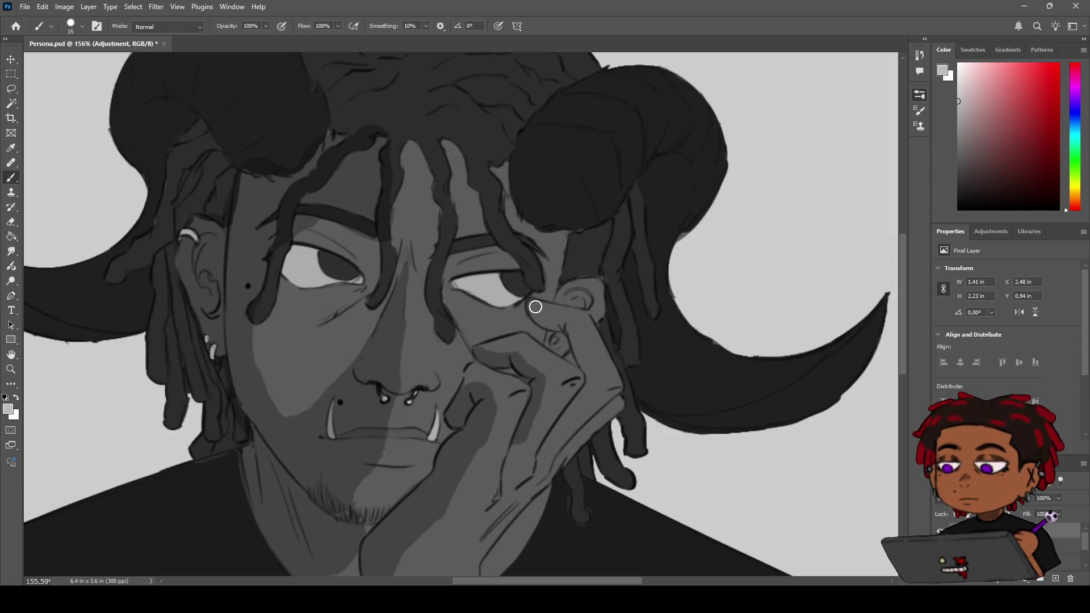
{"action": "left_click_drag", "start_coordinate": [576, 338], "coordinate": [591, 368]}
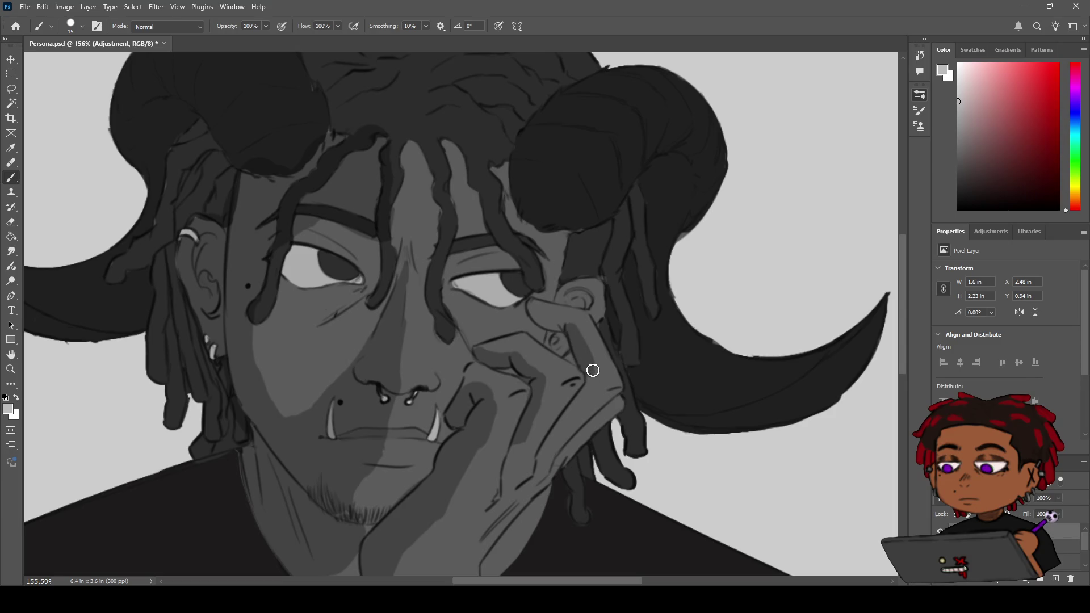
{"action": "mouse_move", "coordinate": [571, 331]}
{"action": "left_mouse_down"}
{"action": "mouse_move", "coordinate": [536, 312]}
{"action": "mouse_move", "coordinate": [559, 317]}
{"action": "left_mouse_up"}
{"action": "key", "text": "z"}
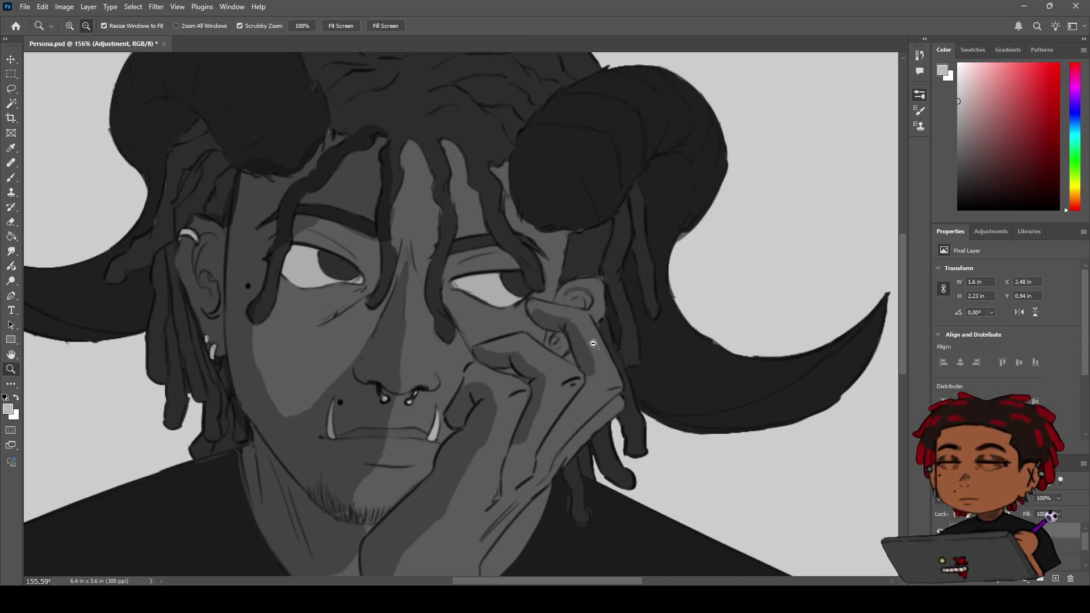
{"action": "scroll", "coordinate": [596, 344], "scroll_direction": "down", "scroll_amount": 5}
{"action": "scroll", "coordinate": [569, 356], "scroll_direction": "up", "scroll_amount": 6}
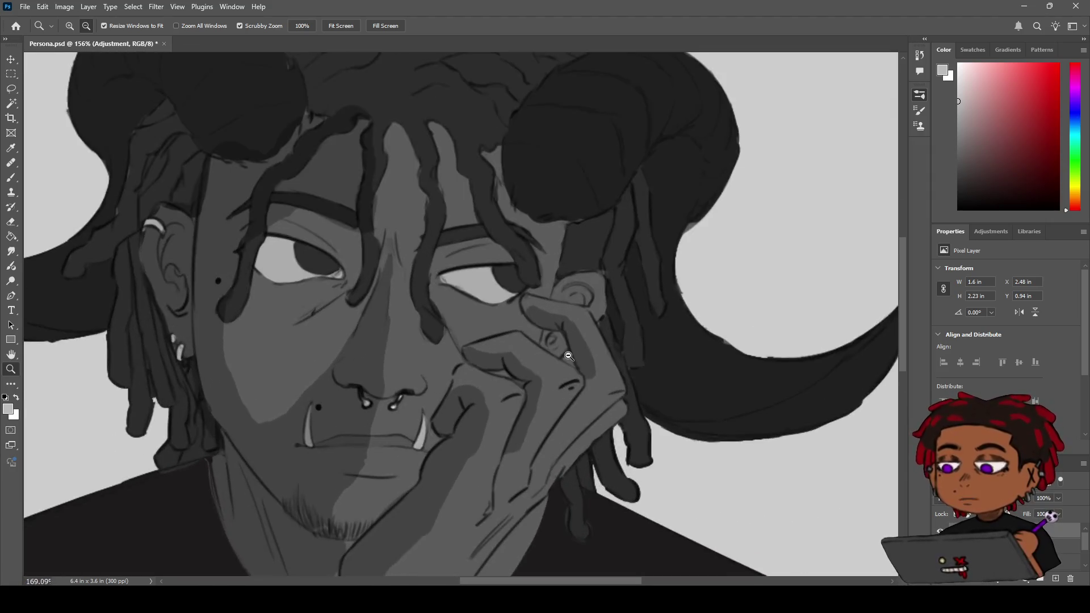
{"action": "scroll", "coordinate": [569, 356], "scroll_direction": "down", "scroll_amount": 1}
{"action": "scroll", "coordinate": [588, 343], "scroll_direction": "up", "scroll_amount": 2}
{"action": "key", "text": "h"}
{"action": "left_click_drag", "start_coordinate": [489, 353], "coordinate": [500, 360]}
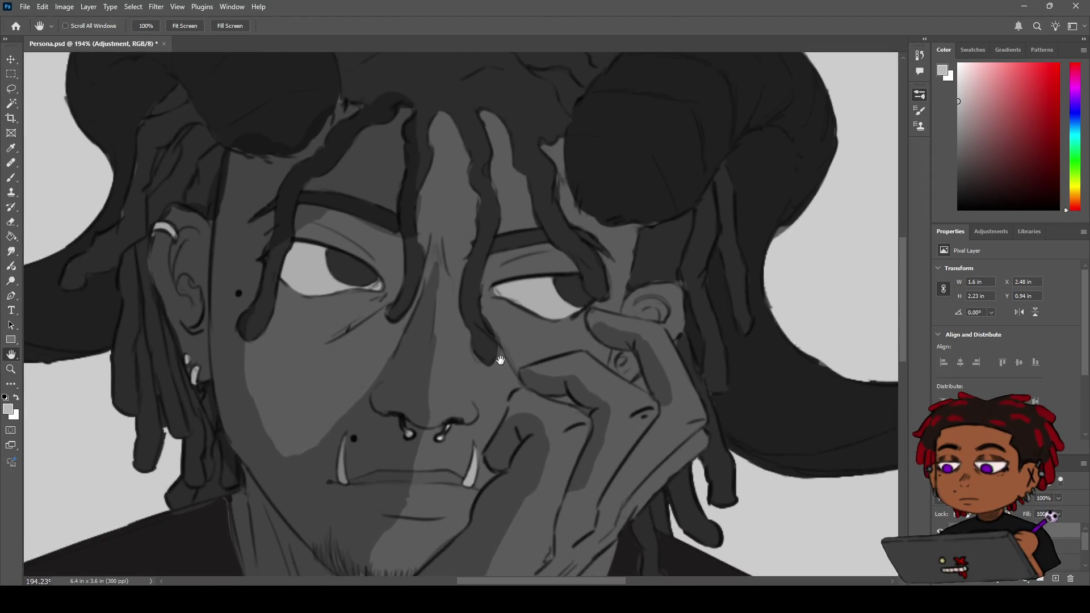
{"action": "key", "text": "z"}
{"action": "scroll", "coordinate": [480, 372], "scroll_direction": "down", "scroll_amount": 3}
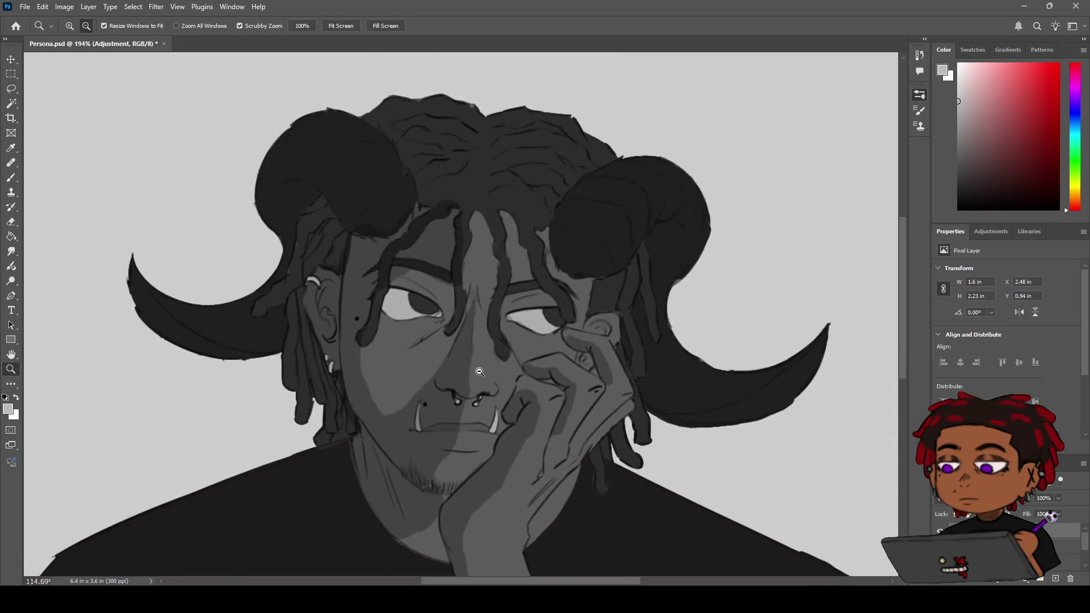
{"action": "scroll", "coordinate": [480, 372], "scroll_direction": "down", "scroll_amount": 2}
{"action": "scroll", "coordinate": [492, 368], "scroll_direction": "up", "scroll_amount": 3}
{"action": "key", "text": "b"}
{"action": "scroll", "coordinate": [483, 381], "scroll_direction": "down", "scroll_amount": 2}
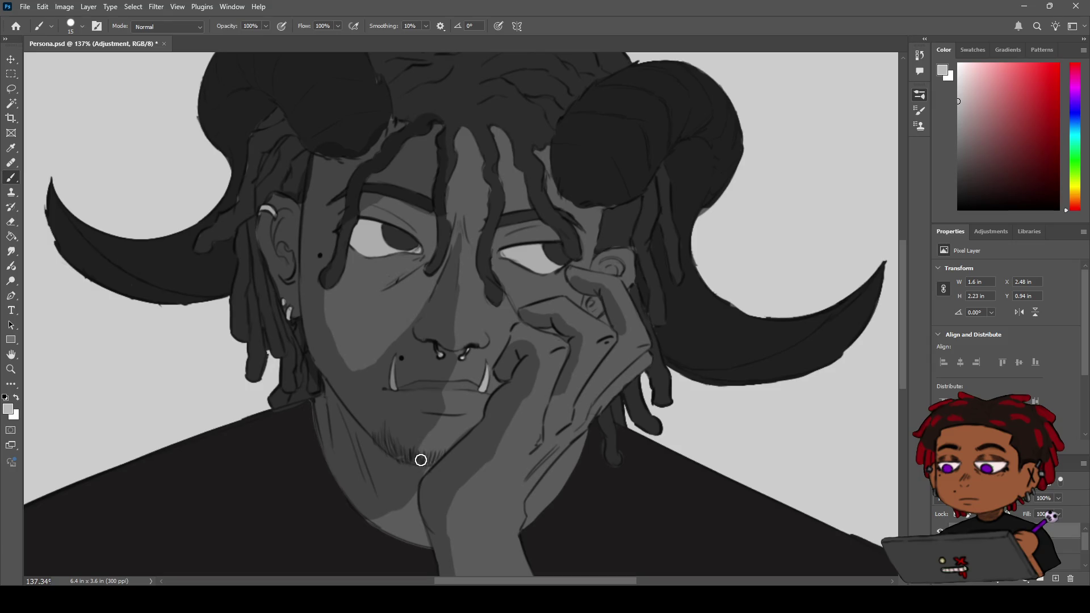
{"action": "key", "text": "z"}
{"action": "scroll", "coordinate": [437, 400], "scroll_direction": "down", "scroll_amount": 3}
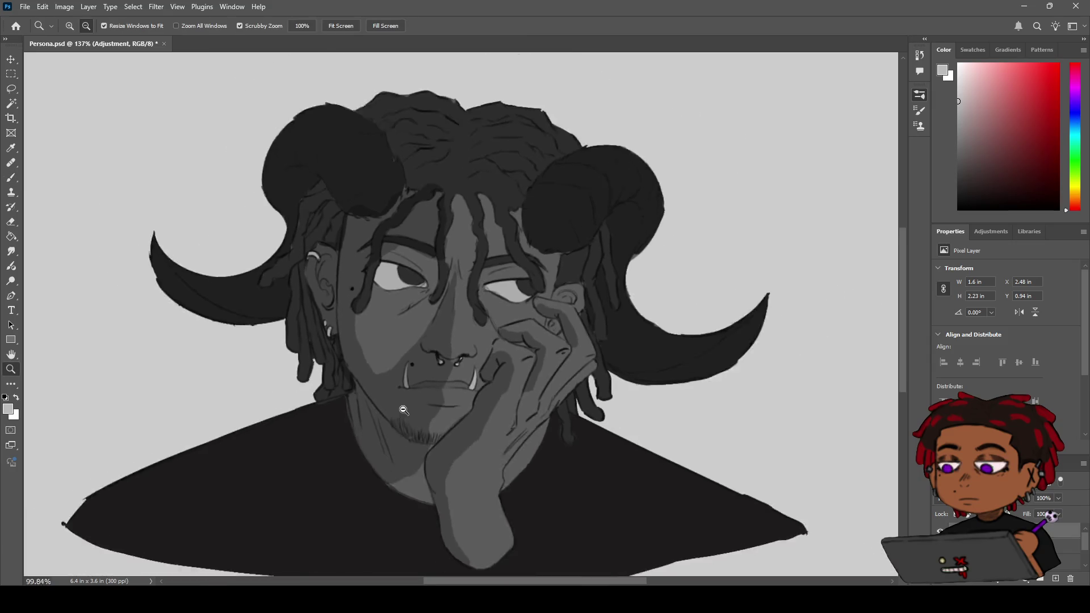
- Paint dark multiply shading over the left horn's top coil and begin its lower band
{"action": "scroll", "coordinate": [420, 403], "scroll_direction": "up", "scroll_amount": 2}
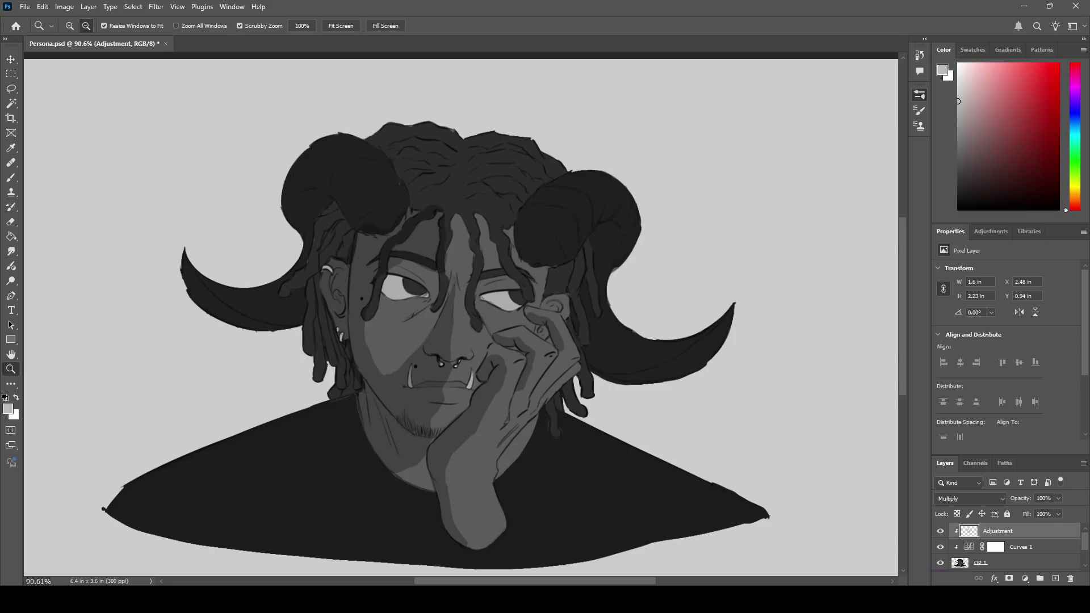
{"action": "left_click_drag", "start_coordinate": [396, 318], "coordinate": [432, 304]}
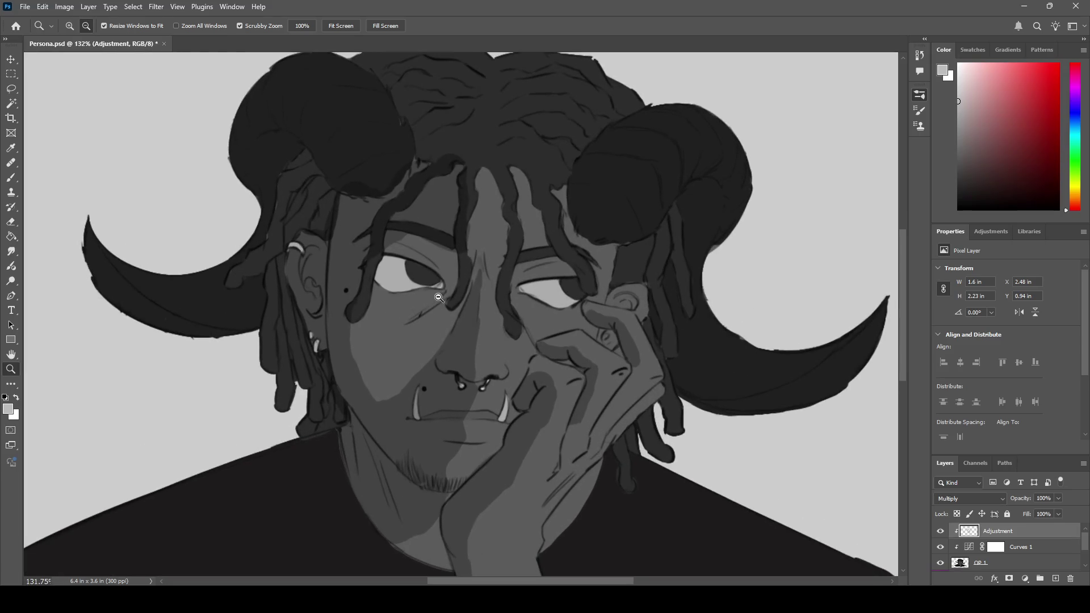
{"action": "key", "text": "h"}
{"action": "left_click_drag", "start_coordinate": [518, 287], "coordinate": [561, 349]}
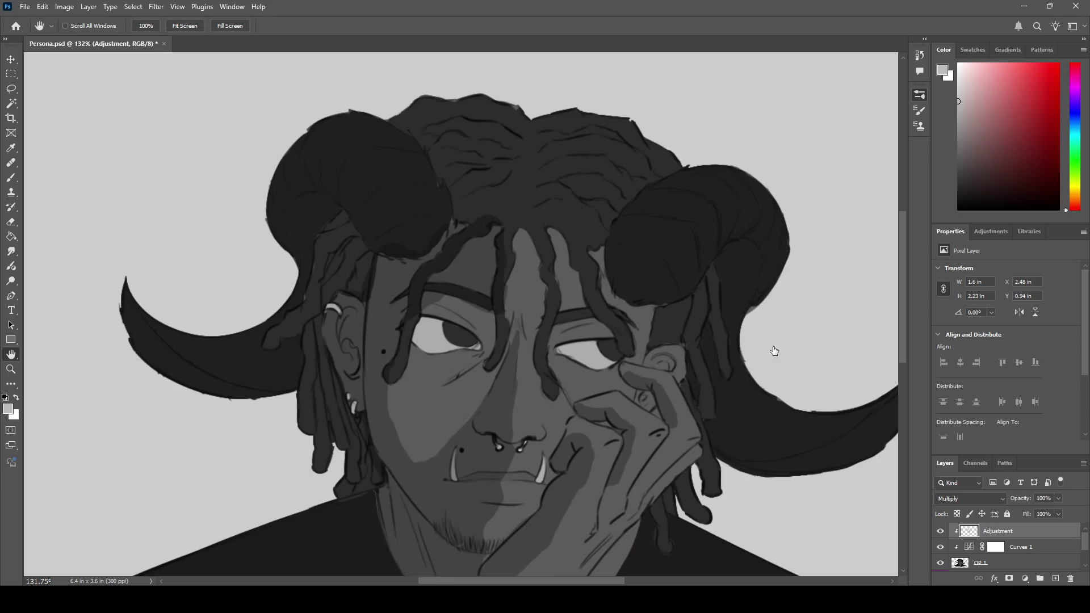
{"action": "key", "text": "b"}
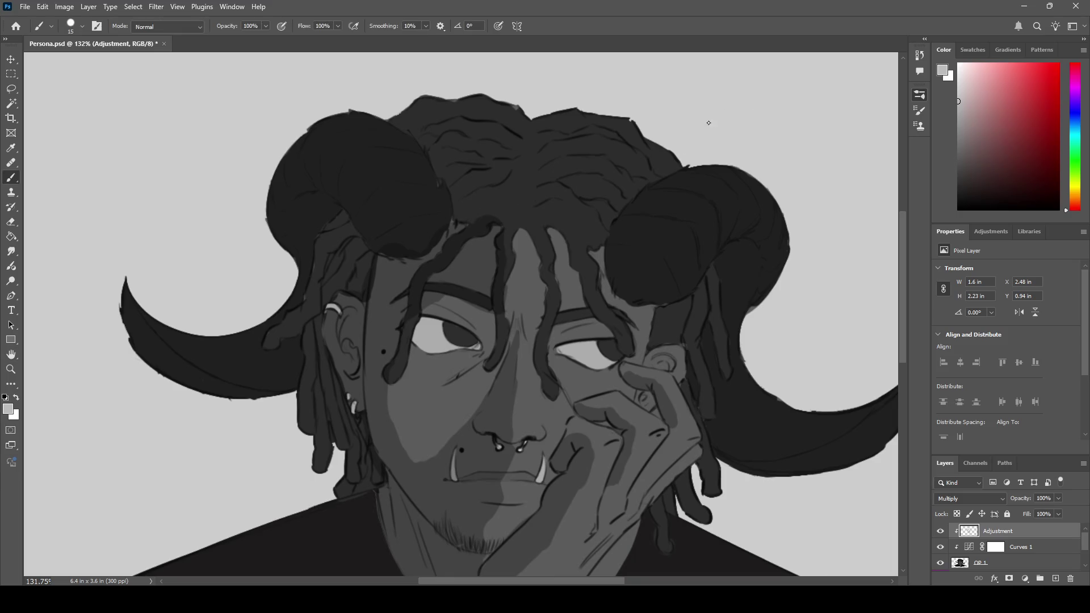
{"action": "mouse_move", "coordinate": [438, 224]}
{"action": "left_mouse_down"}
{"action": "mouse_move", "coordinate": [468, 214]}
{"action": "mouse_move", "coordinate": [410, 222]}
{"action": "mouse_move", "coordinate": [400, 195]}
{"action": "mouse_move", "coordinate": [437, 204]}
{"action": "mouse_move", "coordinate": [421, 245]}
{"action": "mouse_move", "coordinate": [358, 202]}
{"action": "mouse_move", "coordinate": [325, 204]}
{"action": "mouse_move", "coordinate": [351, 216]}
{"action": "mouse_move", "coordinate": [334, 210]}
{"action": "mouse_move", "coordinate": [338, 241]}
{"action": "mouse_move", "coordinate": [331, 227]}
{"action": "mouse_move", "coordinate": [324, 245]}
{"action": "mouse_move", "coordinate": [314, 199]}
{"action": "mouse_move", "coordinate": [292, 197]}
{"action": "mouse_move", "coordinate": [365, 233]}
{"action": "mouse_move", "coordinate": [348, 256]}
{"action": "mouse_move", "coordinate": [339, 236]}
{"action": "mouse_move", "coordinate": [326, 268]}
{"action": "mouse_move", "coordinate": [345, 242]}
{"action": "mouse_move", "coordinate": [335, 322]}
{"action": "mouse_move", "coordinate": [315, 307]}
{"action": "mouse_move", "coordinate": [297, 332]}
{"action": "mouse_move", "coordinate": [318, 288]}
{"action": "mouse_move", "coordinate": [263, 365]}
{"action": "mouse_move", "coordinate": [204, 343]}
{"action": "mouse_move", "coordinate": [251, 339]}
{"action": "mouse_move", "coordinate": [161, 336]}
{"action": "mouse_move", "coordinate": [210, 358]}
{"action": "left_mouse_up"}
{"action": "mouse_move", "coordinate": [335, 386]}
{"action": "left_mouse_down"}
{"action": "mouse_move", "coordinate": [365, 418]}
{"action": "mouse_move", "coordinate": [365, 462]}
{"action": "mouse_move", "coordinate": [360, 469]}
{"action": "mouse_move", "coordinate": [333, 424]}
{"action": "mouse_move", "coordinate": [319, 438]}
{"action": "mouse_move", "coordinate": [312, 390]}
{"action": "mouse_move", "coordinate": [334, 468]}
{"action": "left_mouse_up"}
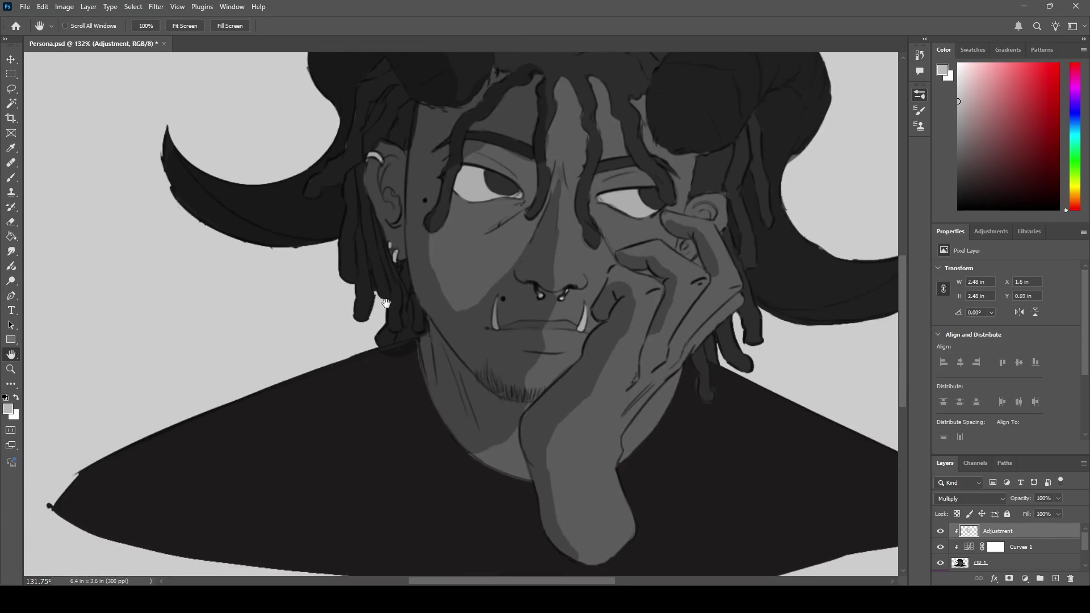
- Darken the dreadlocks below the ear and dab soft shadow on the shirt near the neck
{"action": "left_click_drag", "start_coordinate": [360, 433], "coordinate": [403, 282]}
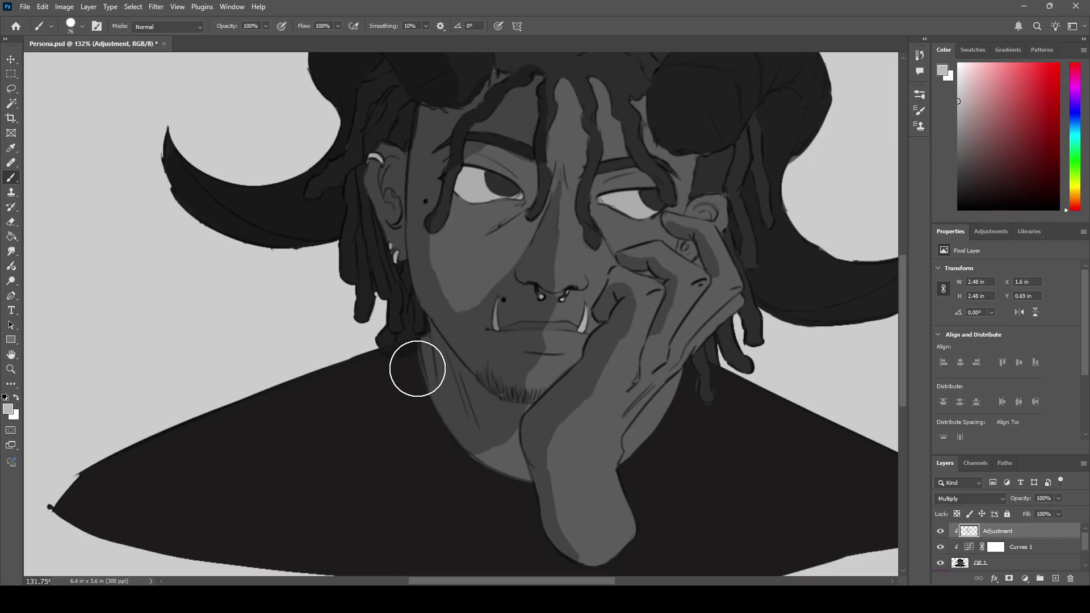
{"action": "left_click", "coordinate": [397, 381]}
{"action": "mouse_move", "coordinate": [436, 372]}
{"action": "left_mouse_down"}
{"action": "mouse_move", "coordinate": [434, 443]}
{"action": "mouse_move", "coordinate": [389, 419]}
{"action": "mouse_move", "coordinate": [428, 395]}
{"action": "mouse_move", "coordinate": [401, 383]}
{"action": "mouse_move", "coordinate": [272, 421]}
{"action": "left_mouse_up"}
- Rework the shirt shading below the neck and inside its lower-left edge
{"action": "mouse_move", "coordinate": [200, 443]}
{"action": "left_mouse_down"}
{"action": "mouse_move", "coordinate": [448, 416]}
{"action": "mouse_move", "coordinate": [343, 421]}
{"action": "mouse_move", "coordinate": [271, 450]}
{"action": "mouse_move", "coordinate": [408, 441]}
{"action": "left_mouse_up"}
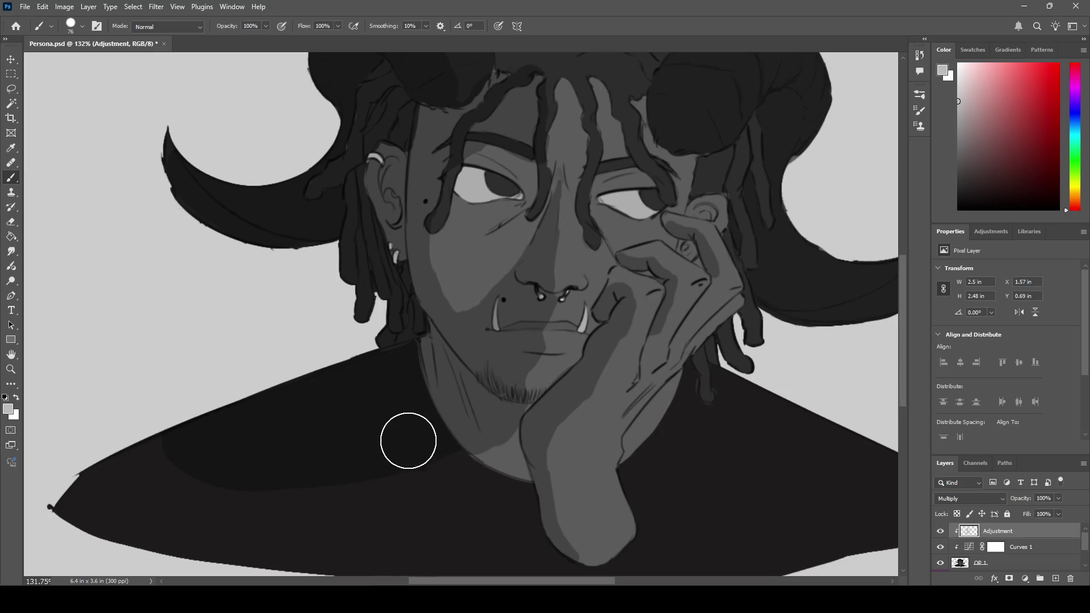
{"action": "key", "text": "z"}
{"action": "mouse_move", "coordinate": [515, 376]}
{"action": "left_mouse_down"}
{"action": "mouse_move", "coordinate": [462, 376]}
{"action": "mouse_move", "coordinate": [491, 353]}
{"action": "mouse_move", "coordinate": [480, 366]}
{"action": "mouse_move", "coordinate": [494, 362]}
{"action": "left_mouse_up"}
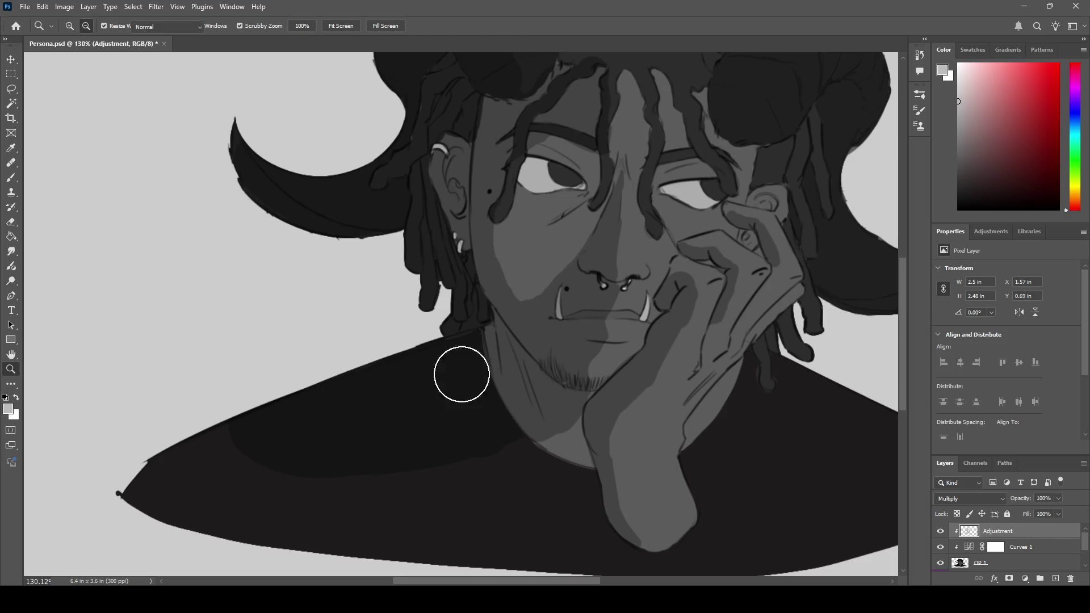
{"action": "key", "text": "b"}
{"action": "mouse_move", "coordinate": [188, 460]}
{"action": "left_mouse_down"}
{"action": "mouse_move", "coordinate": [255, 470]}
{"action": "mouse_move", "coordinate": [250, 449]}
{"action": "mouse_move", "coordinate": [190, 497]}
{"action": "mouse_move", "coordinate": [291, 462]}
{"action": "mouse_move", "coordinate": [268, 462]}
{"action": "left_mouse_up"}
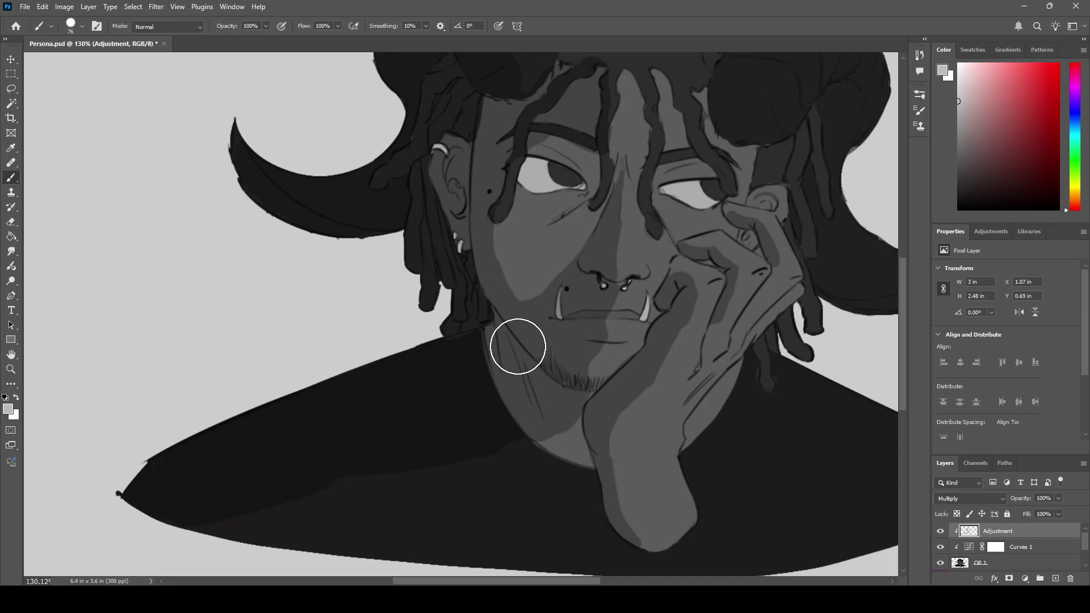
- Shade the right horn's inner coil and darken its upper part to match
{"action": "key", "text": "h"}
{"action": "left_click_drag", "start_coordinate": [497, 294], "coordinate": [333, 389]}
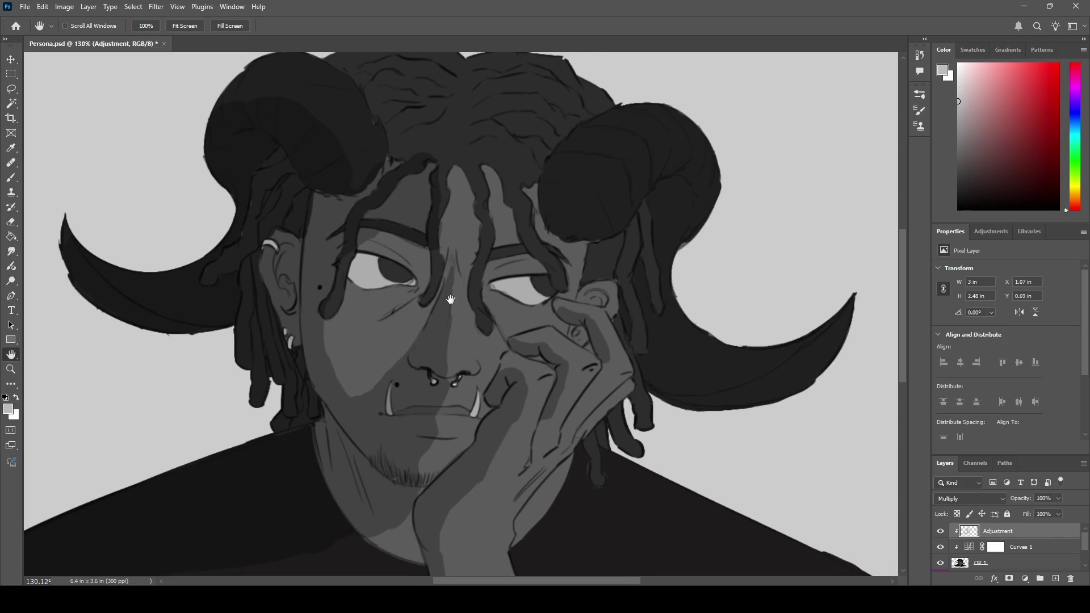
{"action": "left_click_drag", "start_coordinate": [447, 344], "coordinate": [462, 528]}
{"action": "key", "text": "b"}
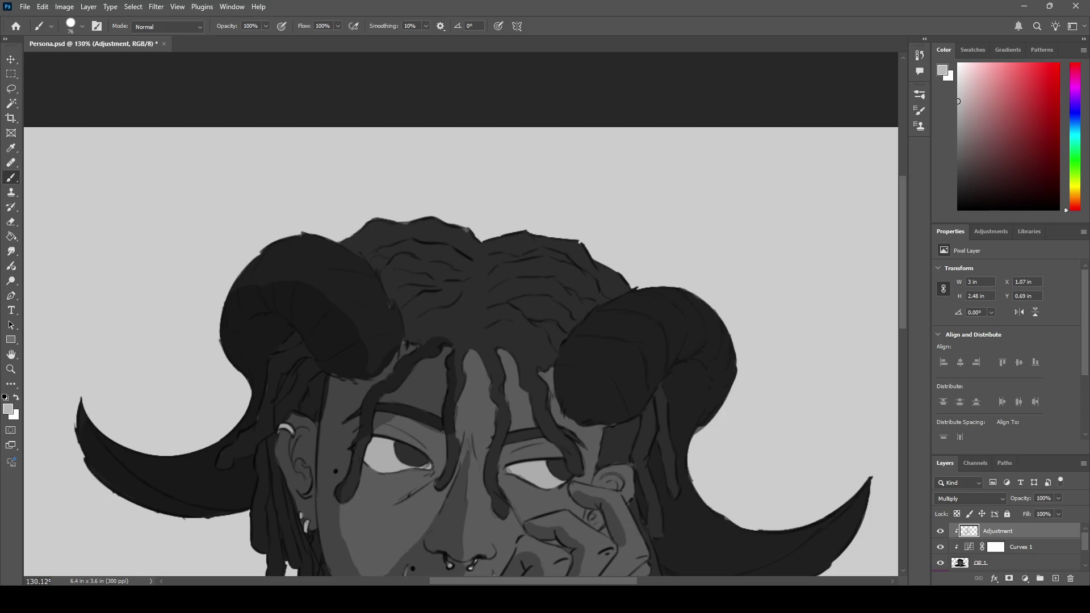
{"action": "left_click_drag", "start_coordinate": [582, 378], "coordinate": [579, 398]}
{"action": "left_click_drag", "start_coordinate": [601, 336], "coordinate": [594, 358]}
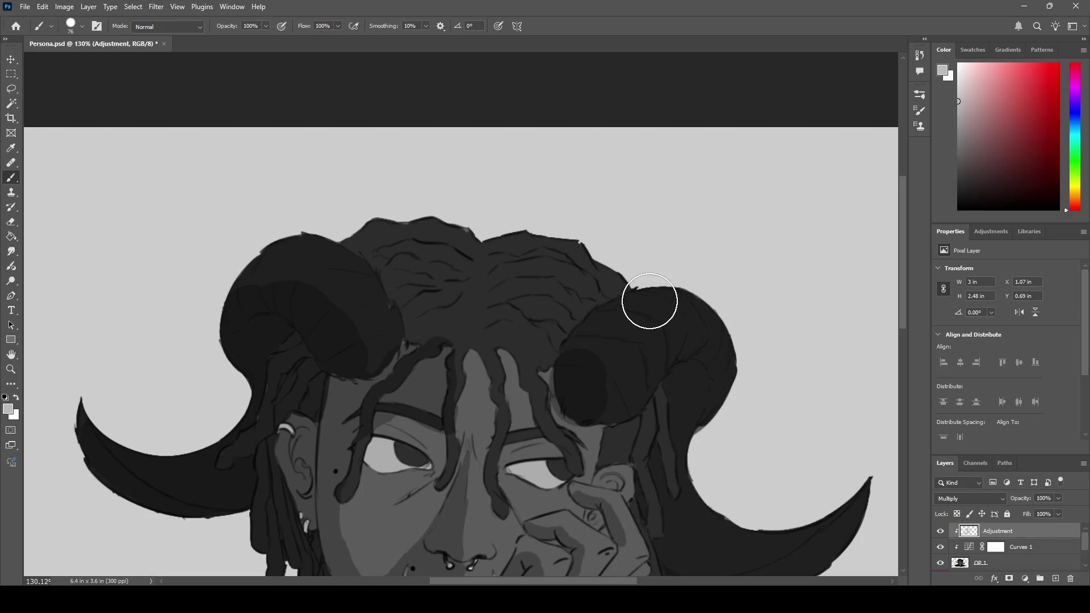
{"action": "key", "text": "z"}
{"action": "mouse_move", "coordinate": [648, 304]}
{"action": "left_mouse_down"}
{"action": "mouse_move", "coordinate": [570, 295]}
{"action": "mouse_move", "coordinate": [594, 268]}
{"action": "left_mouse_up"}
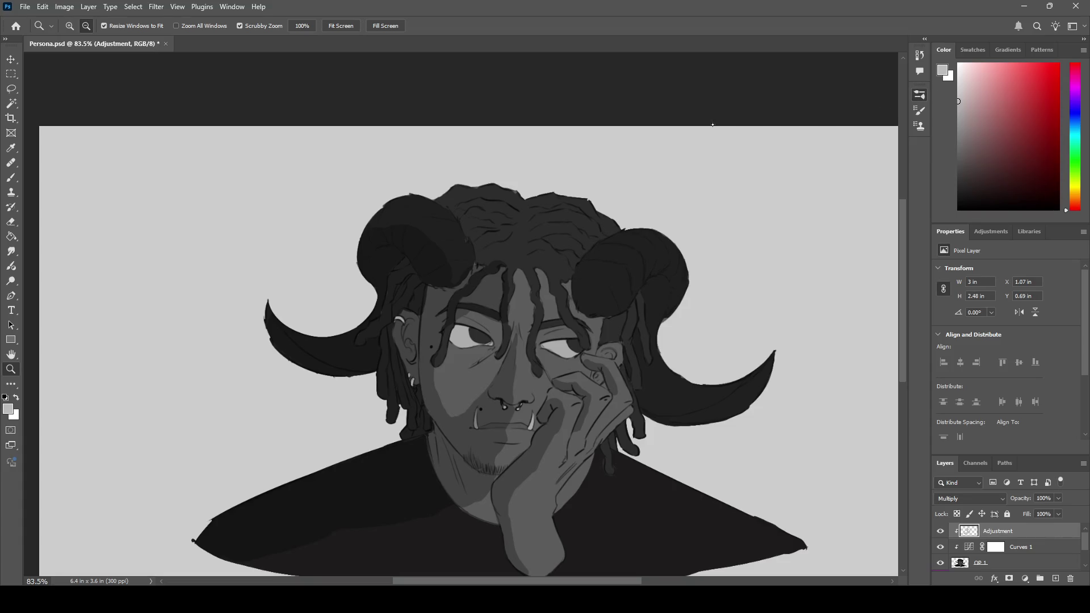
- Paint a darker band down the left edge of the right horn
{"action": "key", "text": "b"}
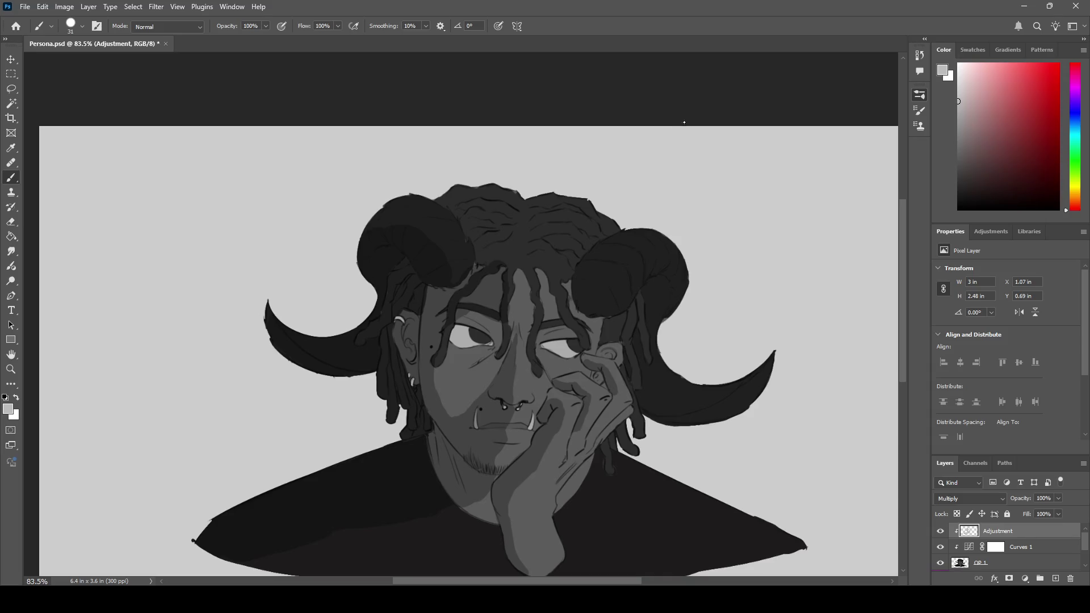
{"action": "key", "text": "z"}
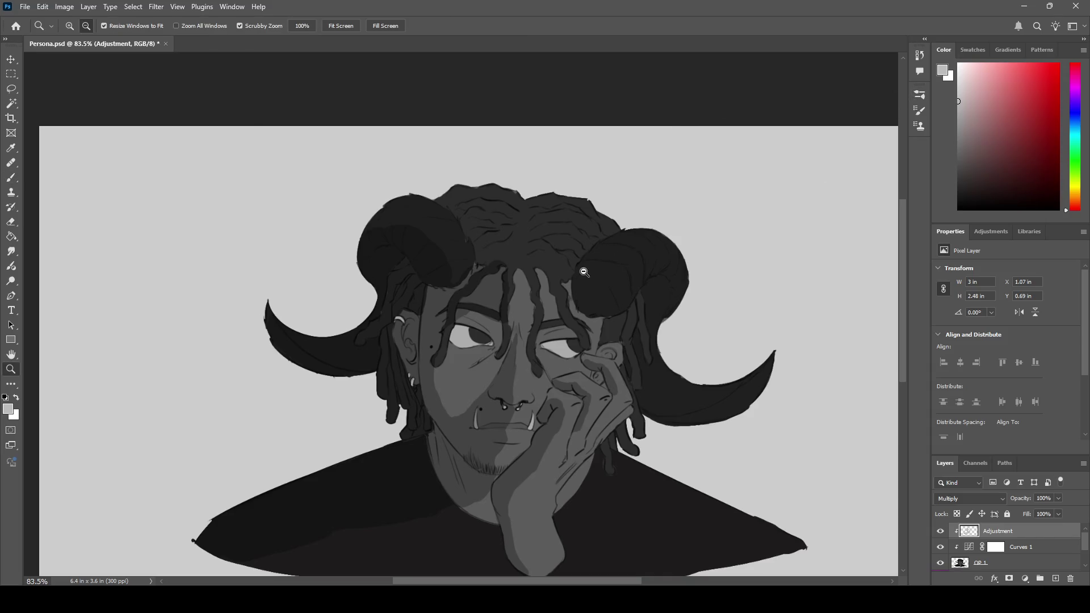
{"action": "mouse_move", "coordinate": [586, 270]}
{"action": "left_mouse_down"}
{"action": "mouse_move", "coordinate": [628, 261]}
{"action": "mouse_move", "coordinate": [637, 223]}
{"action": "left_mouse_up"}
{"action": "mouse_move", "coordinate": [588, 302]}
{"action": "left_mouse_down"}
{"action": "mouse_move", "coordinate": [584, 322]}
{"action": "mouse_move", "coordinate": [597, 241]}
{"action": "mouse_move", "coordinate": [684, 195]}
{"action": "mouse_move", "coordinate": [649, 214]}
{"action": "left_mouse_up"}
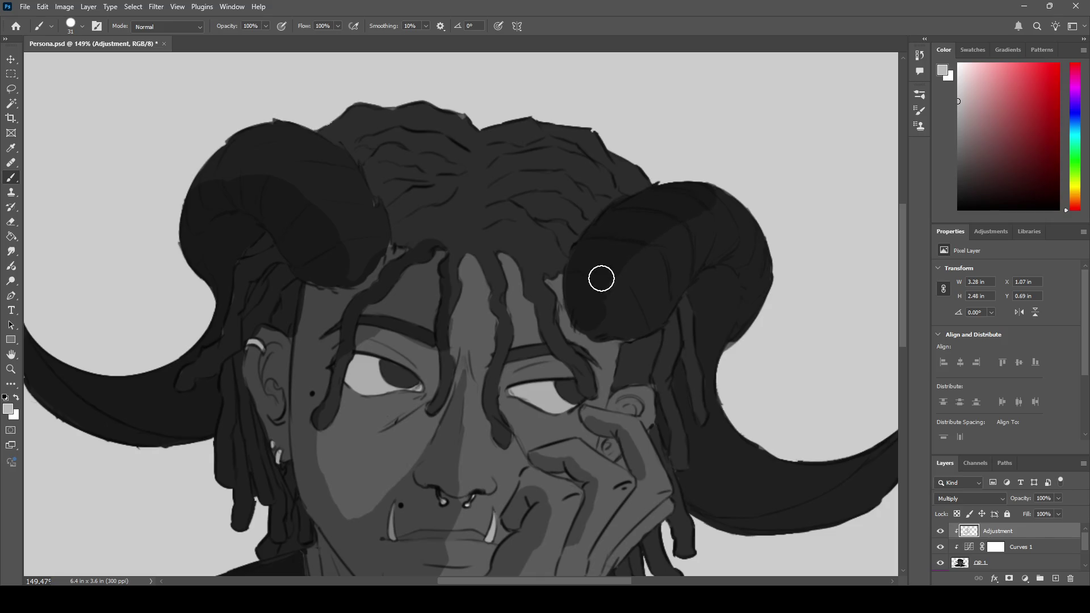
{"action": "key", "text": "z"}
{"action": "left_click", "coordinate": [587, 266], "text": "alt"}
{"action": "mouse_move", "coordinate": [588, 265]}
{"action": "left_mouse_down"}
{"action": "mouse_move", "coordinate": [569, 278]}
{"action": "mouse_move", "coordinate": [623, 248]}
{"action": "mouse_move", "coordinate": [604, 264]}
{"action": "left_mouse_up"}
- Add a small shadow below the right eye's inner corner, discarding a stroke under the left eye
{"action": "key", "text": "b"}
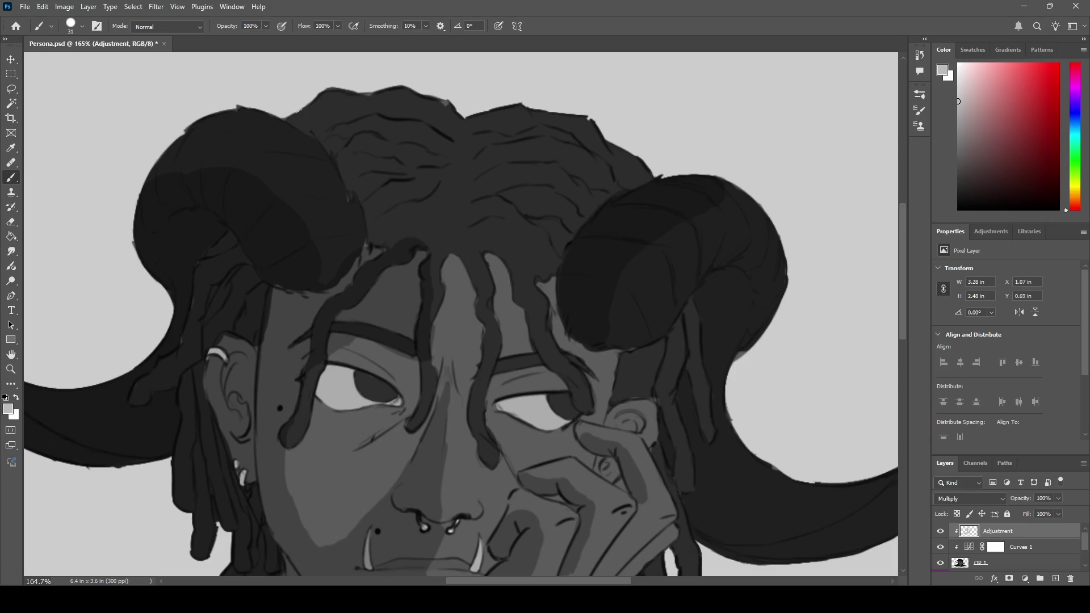
{"action": "mouse_move", "coordinate": [363, 447]}
{"action": "left_mouse_down"}
{"action": "mouse_move", "coordinate": [410, 423]}
{"action": "mouse_move", "coordinate": [390, 419]}
{"action": "mouse_move", "coordinate": [390, 433]}
{"action": "mouse_move", "coordinate": [426, 407]}
{"action": "left_mouse_up"}
{"action": "key", "text": "ctrl+z"}
{"action": "key", "text": "ctrl+z"}
{"action": "key", "text": "ctrl+z"}
{"action": "left_click_drag", "start_coordinate": [504, 426], "coordinate": [496, 421]}
{"action": "mouse_move", "coordinate": [511, 433]}
{"action": "left_mouse_down"}
{"action": "mouse_move", "coordinate": [494, 424]}
{"action": "mouse_move", "coordinate": [510, 435]}
{"action": "mouse_move", "coordinate": [502, 443]}
{"action": "mouse_move", "coordinate": [531, 361]}
{"action": "left_mouse_up"}
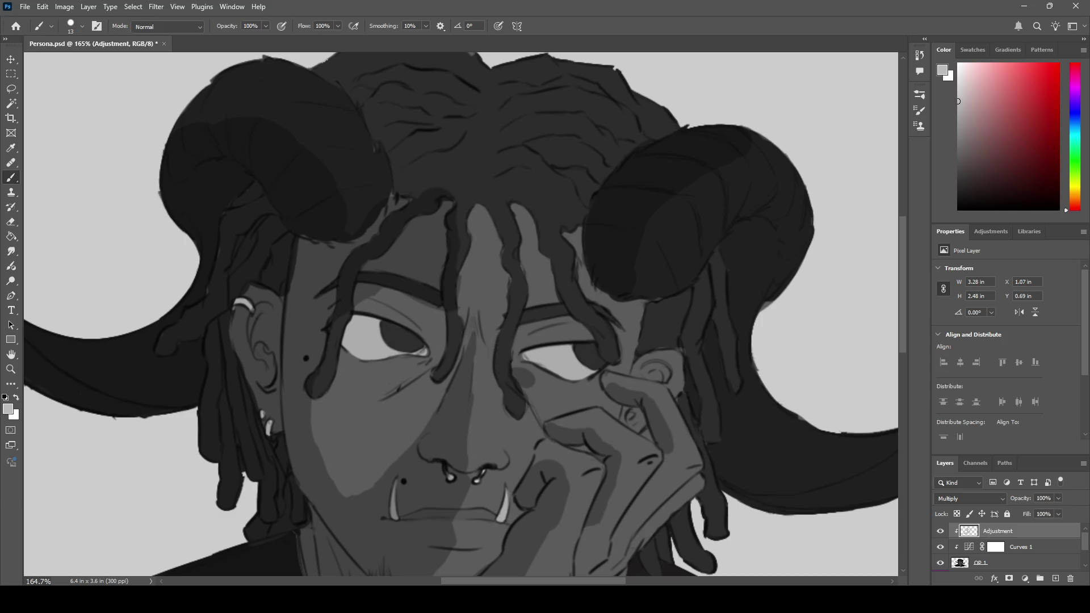
{"action": "key", "text": "z"}
{"action": "left_click_drag", "start_coordinate": [414, 407], "coordinate": [428, 383]}
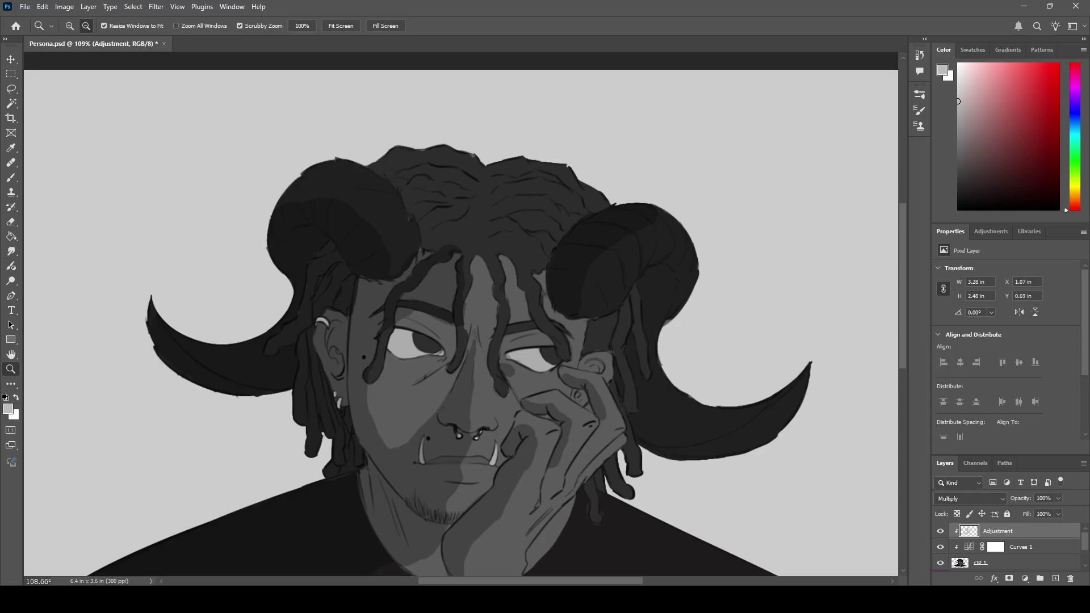
- Paint a dark vertical stroke down the centre of the hair, redoing a too-wide first attempt
{"action": "key", "text": "h"}
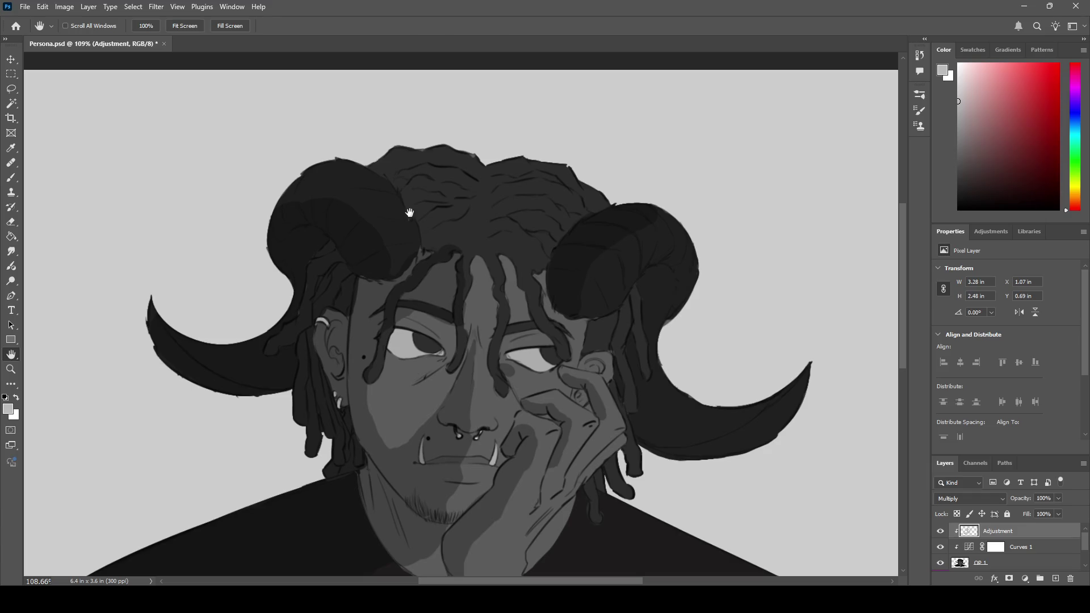
{"action": "key", "text": "b"}
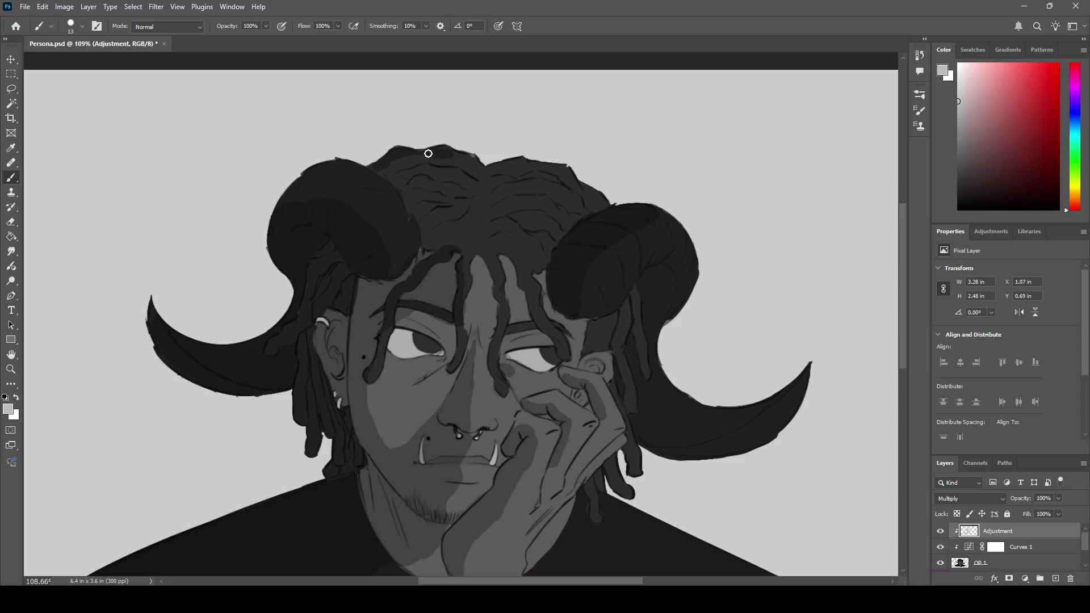
{"action": "key", "text": "ctrl+z"}
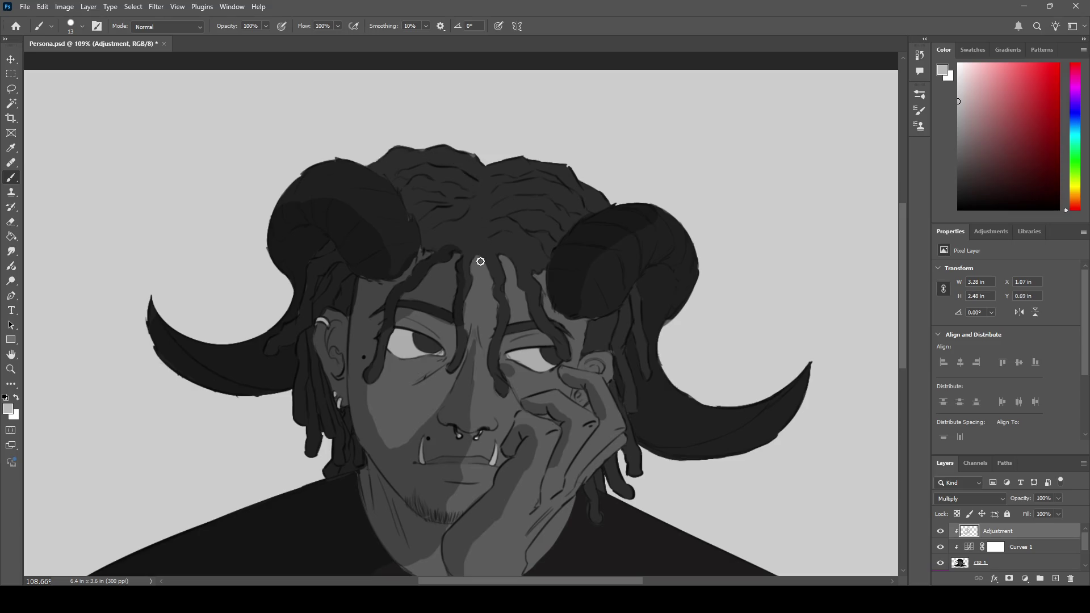
{"action": "key", "text": "z"}
{"action": "scroll", "coordinate": [471, 256], "scroll_direction": "down", "scroll_amount": 3}
{"action": "scroll", "coordinate": [452, 246], "scroll_direction": "up", "scroll_amount": 4}
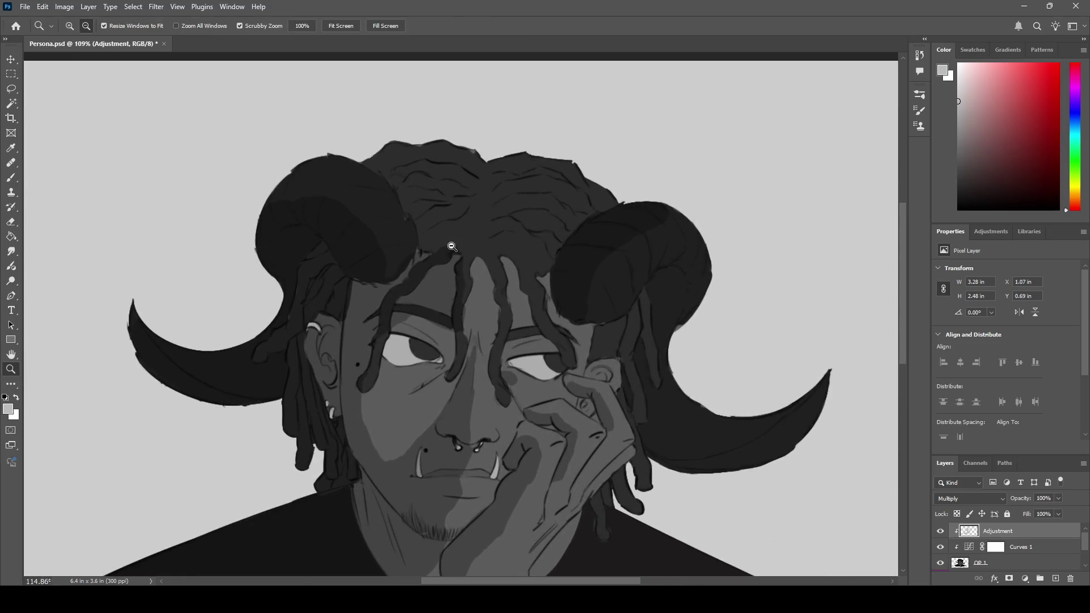
{"action": "scroll", "coordinate": [452, 246], "scroll_direction": "up", "scroll_amount": 1}
{"action": "key", "text": "b"}
{"action": "left_click", "coordinate": [475, 188]}
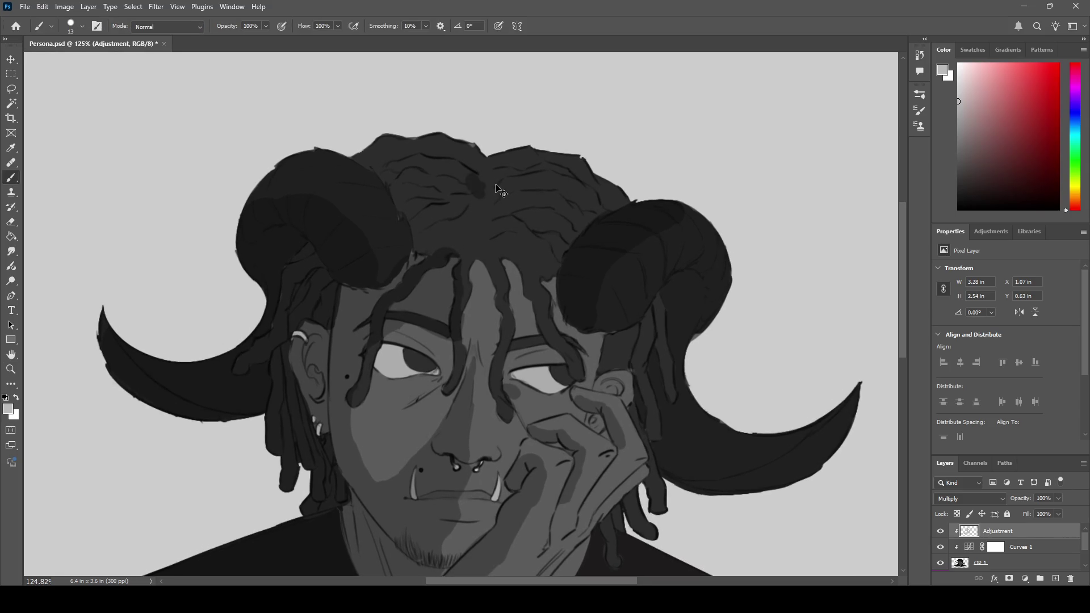
{"action": "mouse_move", "coordinate": [470, 205]}
{"action": "left_mouse_down"}
{"action": "mouse_move", "coordinate": [481, 162]}
{"action": "mouse_move", "coordinate": [480, 227]}
{"action": "mouse_move", "coordinate": [491, 173]}
{"action": "mouse_move", "coordinate": [482, 227]}
{"action": "mouse_move", "coordinate": [489, 222]}
{"action": "left_mouse_up"}
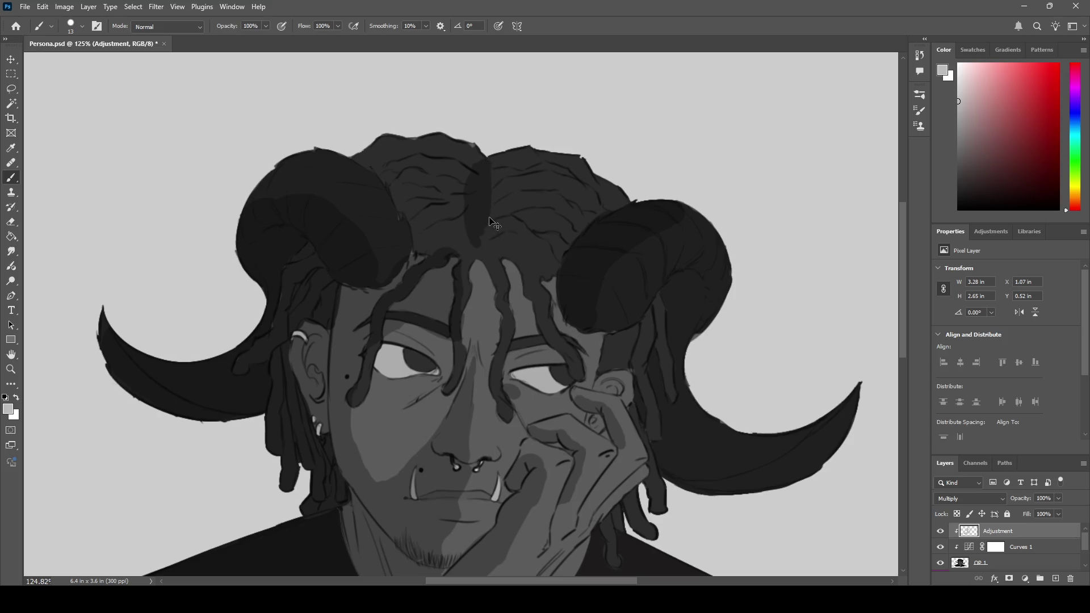
{"action": "key", "text": "ctrl+z"}
{"action": "key", "text": "ctrl+z"}
{"action": "key", "text": "ctrl+z"}
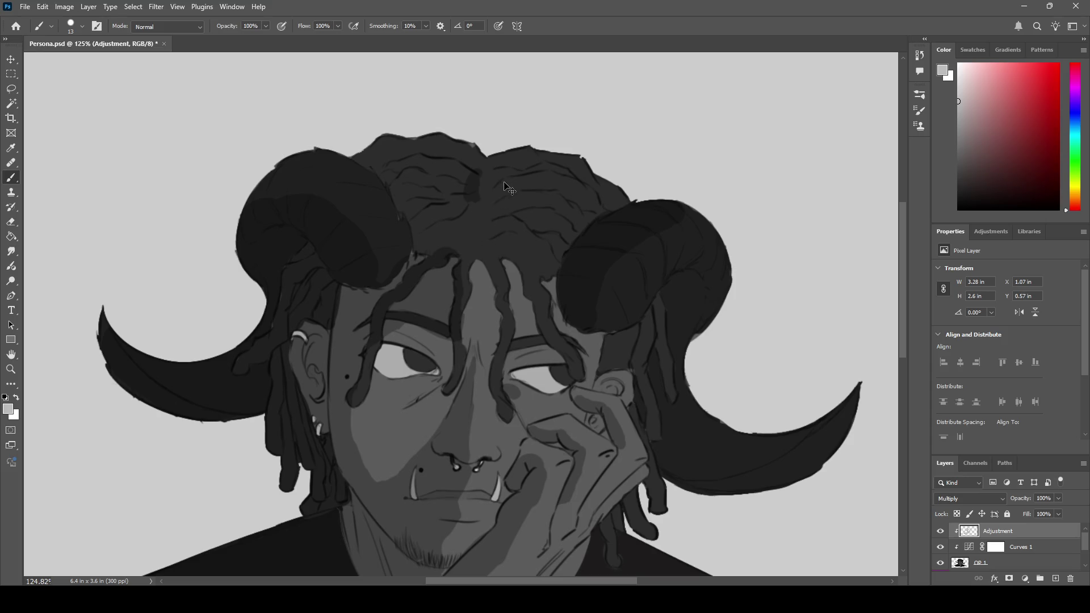
{"action": "left_click_drag", "start_coordinate": [492, 170], "coordinate": [491, 222]}
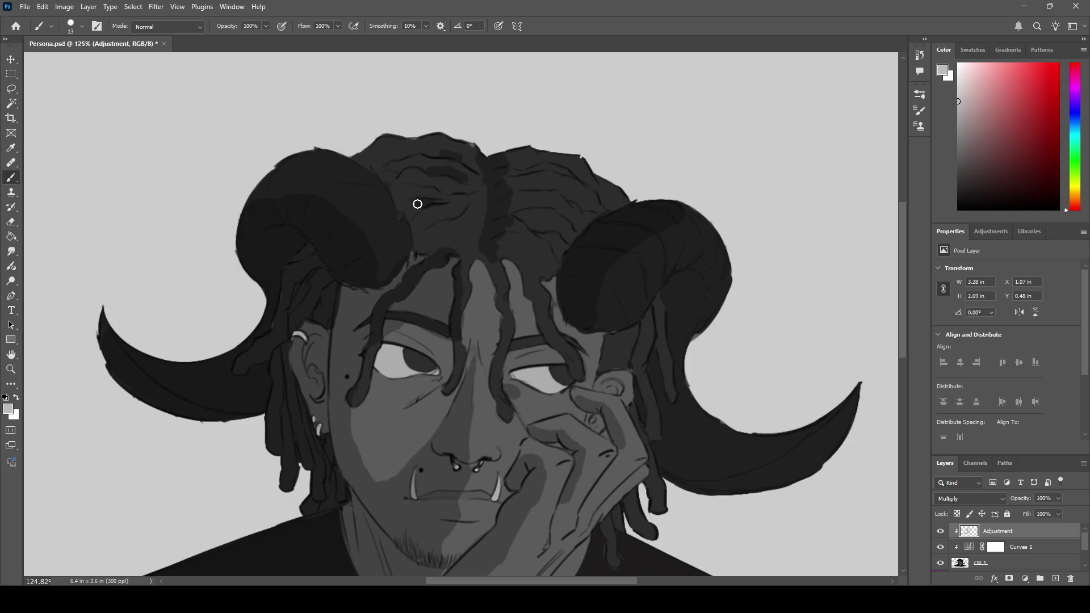
{"action": "left_click_drag", "start_coordinate": [491, 247], "coordinate": [528, 267]}
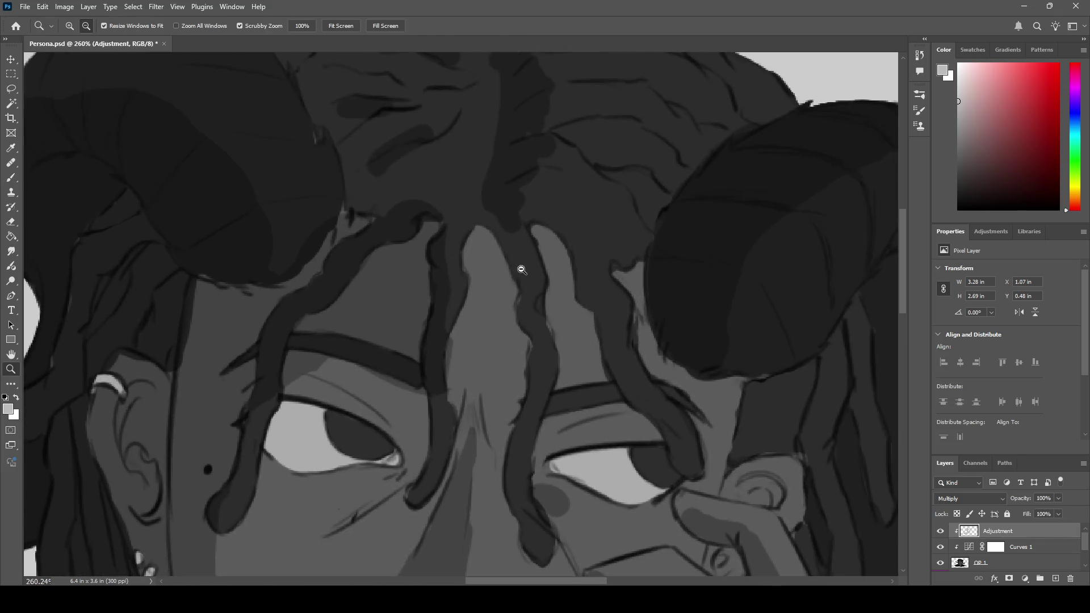
- Darken both edges and the top of the central dreadlock over the forehead
{"action": "left_click_drag", "start_coordinate": [499, 224], "coordinate": [520, 312]}
{"action": "mouse_move", "coordinate": [515, 250]}
{"action": "left_mouse_down"}
{"action": "mouse_move", "coordinate": [533, 346]}
{"action": "mouse_move", "coordinate": [516, 438]}
{"action": "mouse_move", "coordinate": [514, 424]}
{"action": "mouse_move", "coordinate": [520, 528]}
{"action": "mouse_move", "coordinate": [516, 460]}
{"action": "left_mouse_up"}
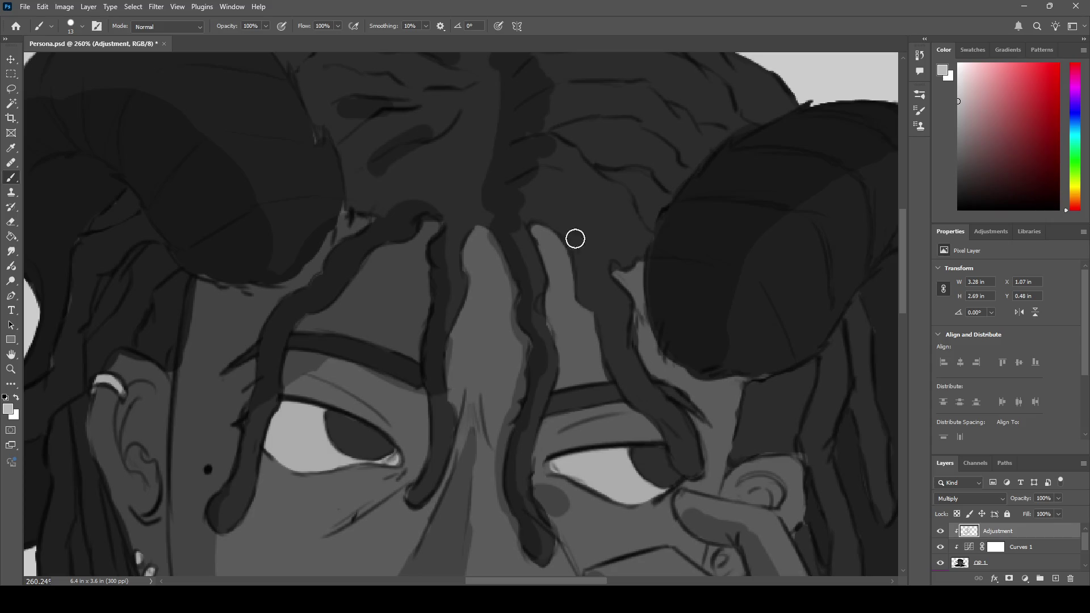
{"action": "mouse_move", "coordinate": [519, 233]}
{"action": "left_mouse_down"}
{"action": "mouse_move", "coordinate": [574, 253]}
{"action": "mouse_move", "coordinate": [602, 296]}
{"action": "mouse_move", "coordinate": [591, 301]}
{"action": "mouse_move", "coordinate": [645, 373]}
{"action": "mouse_move", "coordinate": [614, 360]}
{"action": "mouse_move", "coordinate": [672, 419]}
{"action": "mouse_move", "coordinate": [683, 470]}
{"action": "left_mouse_up"}
{"action": "key", "text": "z"}
{"action": "left_click_drag", "start_coordinate": [624, 364], "coordinate": [568, 358]}
{"action": "key", "text": "h"}
{"action": "left_click_drag", "start_coordinate": [510, 319], "coordinate": [474, 308]}
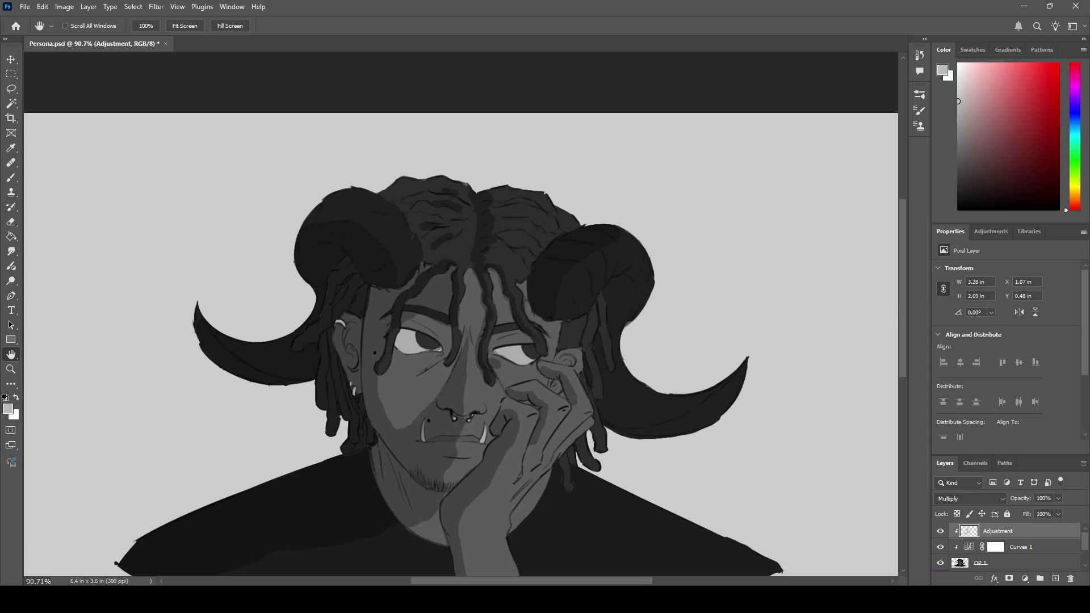
{"action": "left_click_drag", "start_coordinate": [489, 326], "coordinate": [518, 340]}
{"action": "key", "text": "b"}
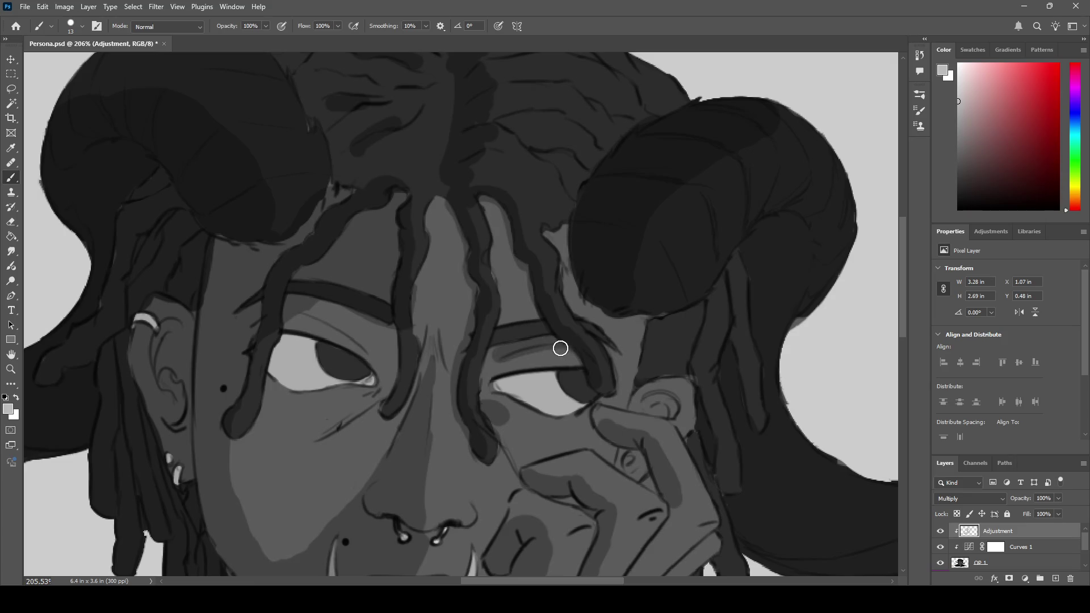
- Softly darken the right eyelid under the eyebrow, comparing before and after with undo/redo
{"action": "mouse_move", "coordinate": [529, 360]}
{"action": "left_mouse_down"}
{"action": "mouse_move", "coordinate": [499, 369]}
{"action": "mouse_move", "coordinate": [574, 344]}
{"action": "left_mouse_up"}
{"action": "key", "text": "ctrl+z"}
{"action": "key", "text": "ctrl+shift+z"}
{"action": "key", "text": "ctrl+z"}
{"action": "key", "text": "ctrl+shift+z"}
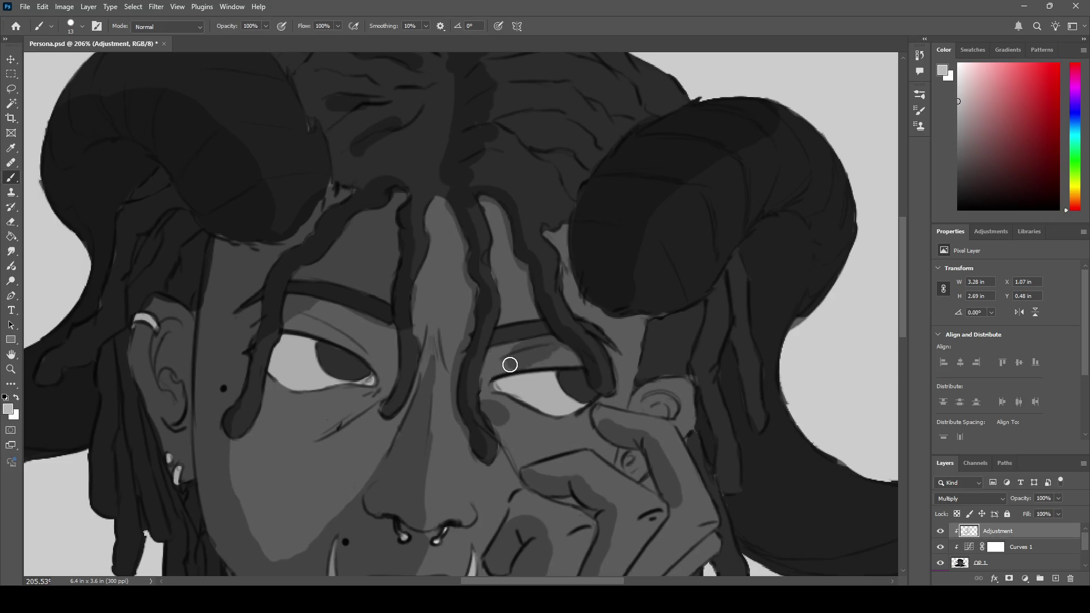
{"action": "key", "text": "z"}
{"action": "mouse_move", "coordinate": [587, 341]}
{"action": "left_mouse_down"}
{"action": "mouse_move", "coordinate": [511, 362]}
{"action": "mouse_move", "coordinate": [596, 345]}
{"action": "left_mouse_up"}
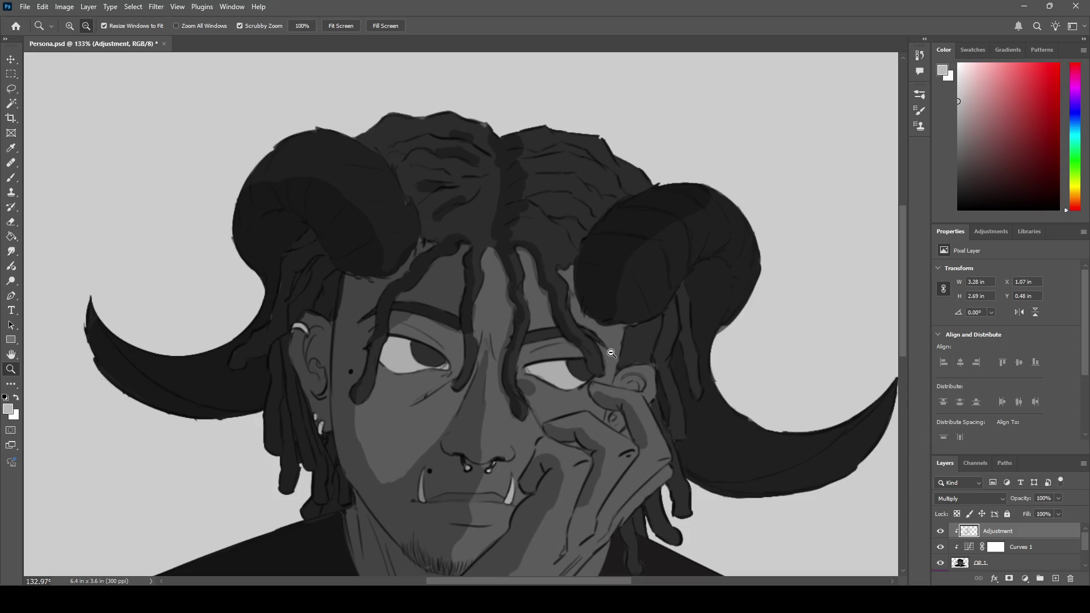
{"action": "key", "text": "h"}
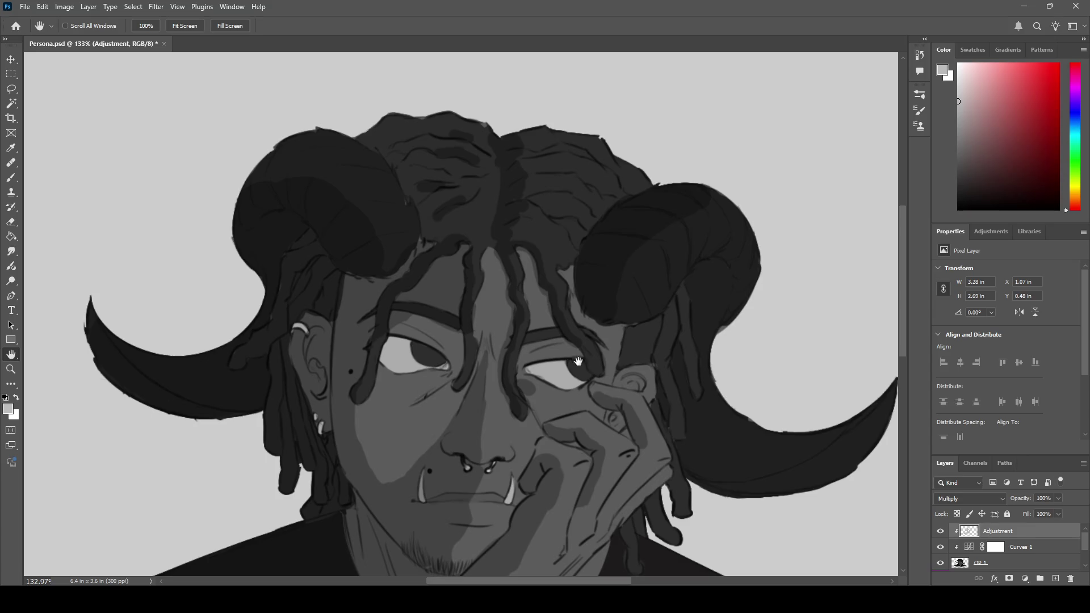
{"action": "key", "text": "z"}
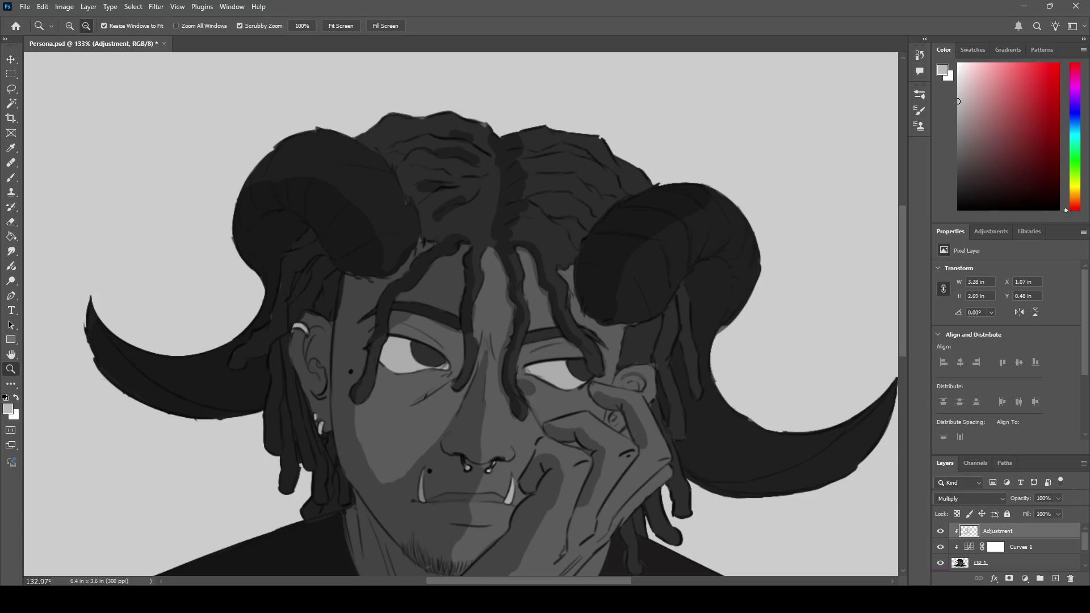
{"action": "scroll", "coordinate": [904, 294], "scroll_direction": "down", "scroll_amount": 3}
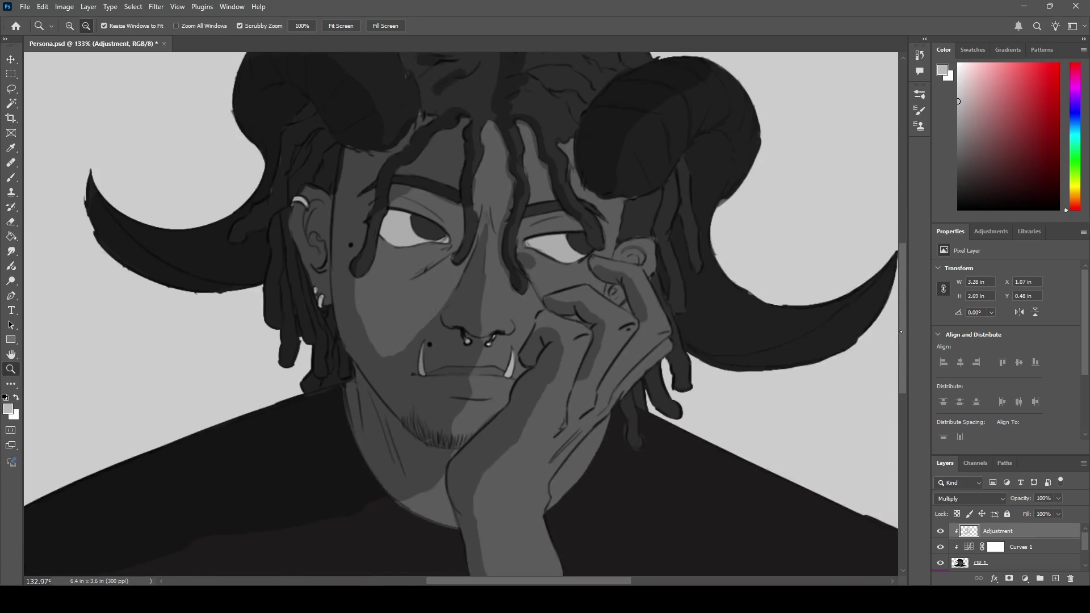
- Darken the inner corner of the right eye and repaint the gap between the fingers
{"action": "scroll", "coordinate": [904, 294], "scroll_direction": "up", "scroll_amount": 3}
{"action": "scroll", "coordinate": [904, 286], "scroll_direction": "down", "scroll_amount": 1}
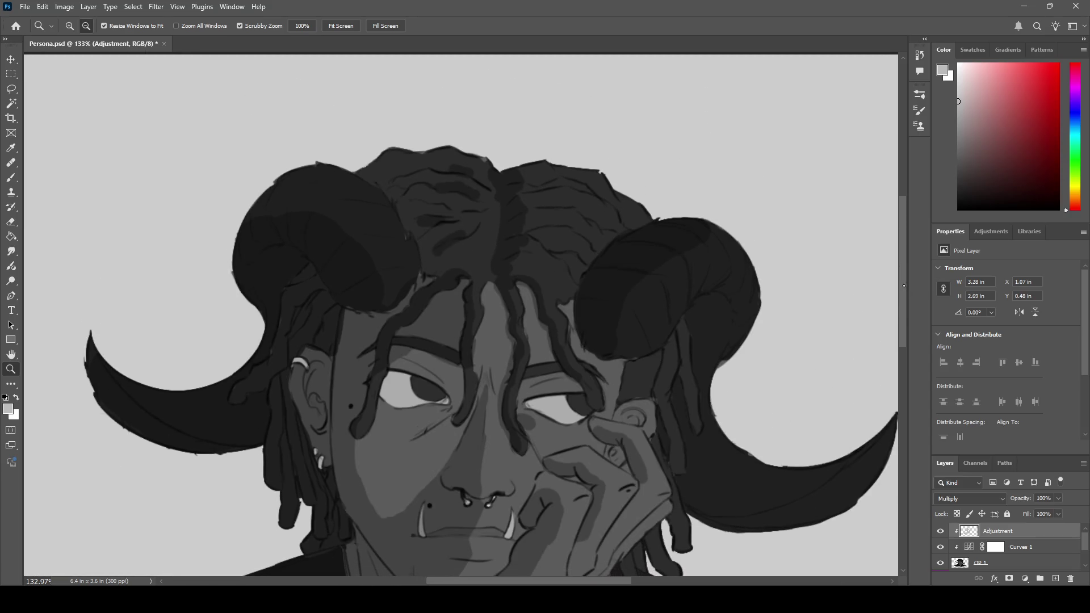
{"action": "mouse_move", "coordinate": [904, 286]}
{"action": "left_mouse_down"}
{"action": "mouse_move", "coordinate": [901, 320]}
{"action": "mouse_move", "coordinate": [878, 313]}
{"action": "left_mouse_up"}
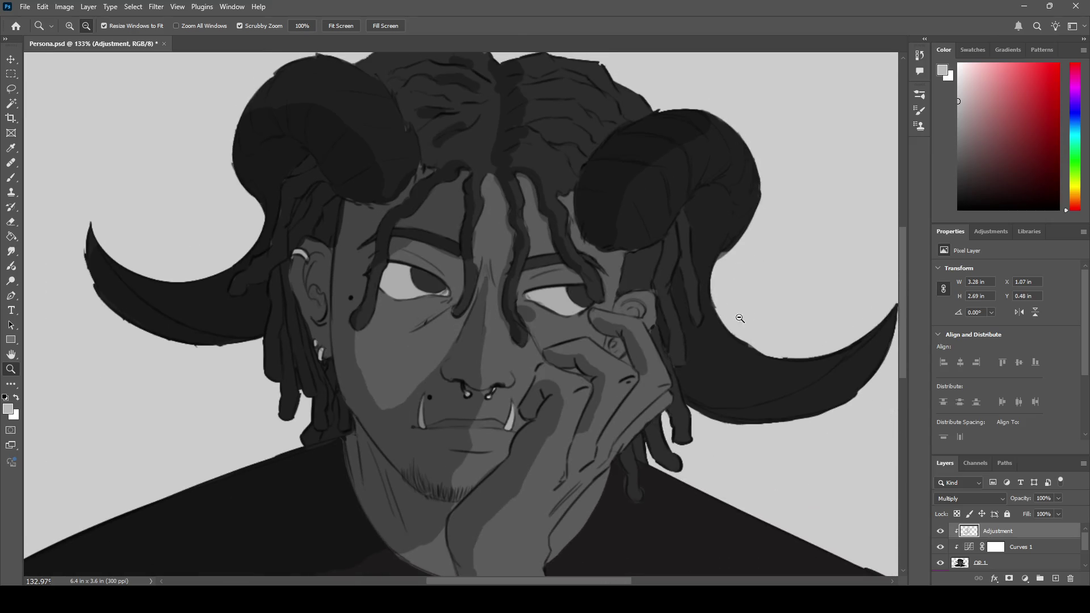
{"action": "scroll", "coordinate": [748, 317], "scroll_direction": "down", "scroll_amount": 5}
{"action": "scroll", "coordinate": [749, 317], "scroll_direction": "up", "scroll_amount": 8}
{"action": "key", "text": "b"}
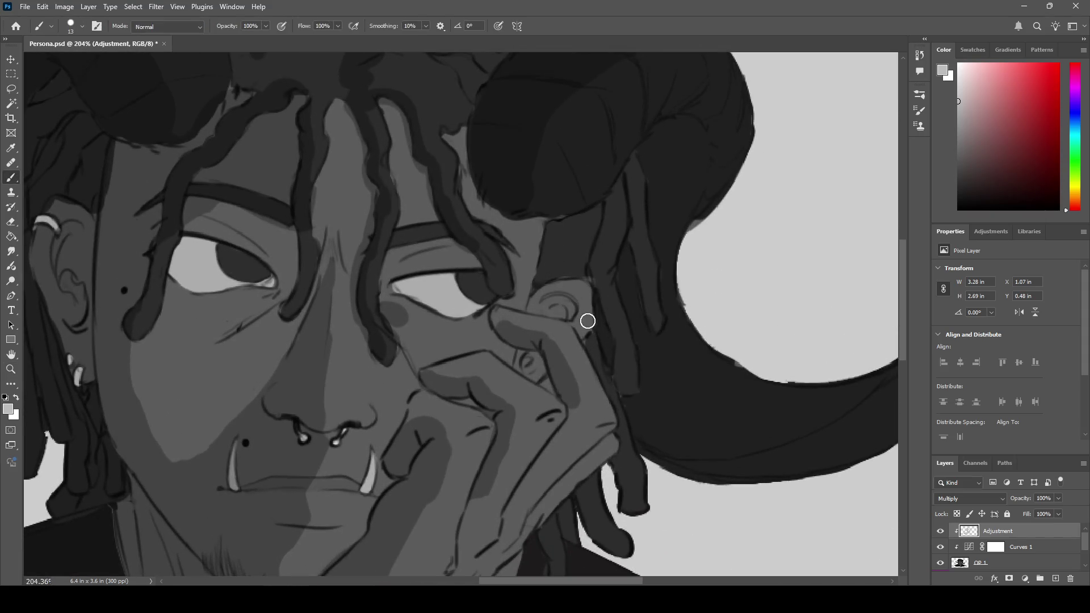
{"action": "left_click_drag", "start_coordinate": [543, 306], "coordinate": [570, 312]}
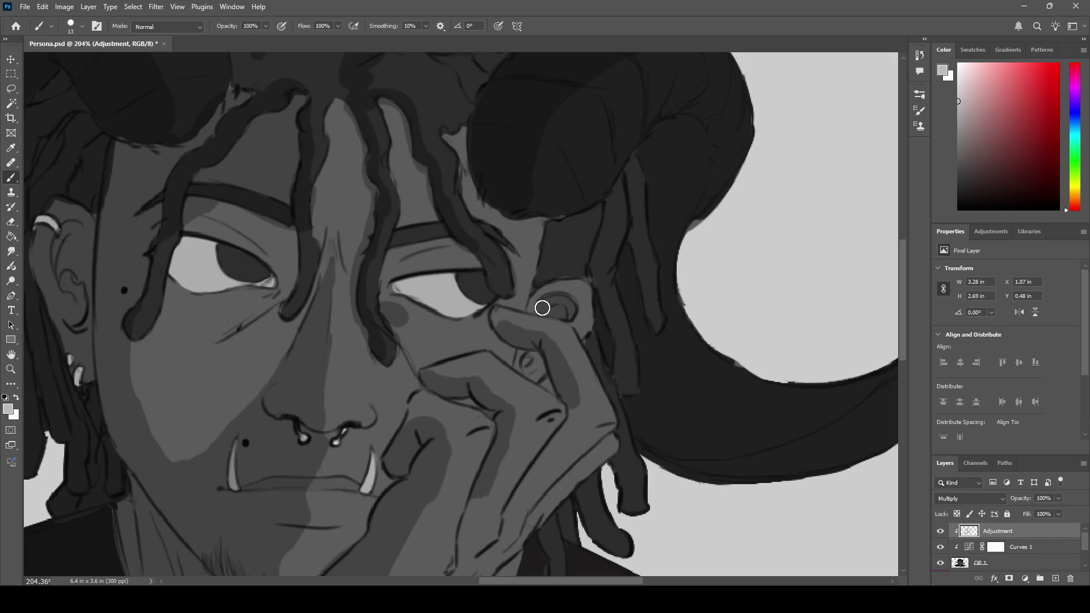
{"action": "mouse_move", "coordinate": [532, 365]}
{"action": "left_mouse_down"}
{"action": "mouse_move", "coordinate": [521, 365]}
{"action": "mouse_move", "coordinate": [531, 362]}
{"action": "left_mouse_up"}
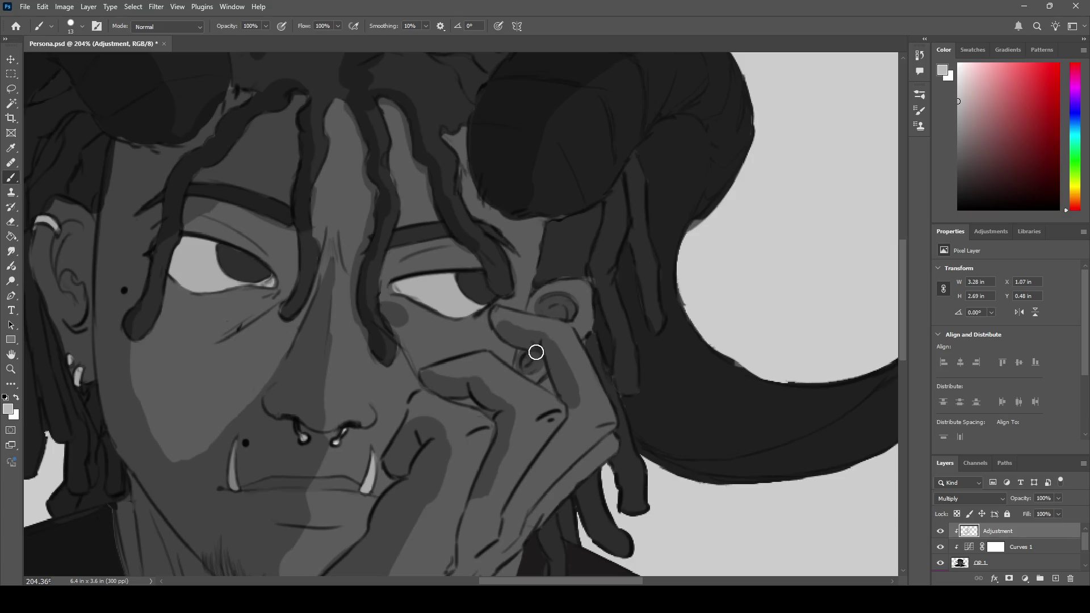
{"action": "left_click_drag", "start_coordinate": [526, 369], "coordinate": [532, 370]}
- Centre the face, extend the shading under the left eye, then undo those strokes
{"action": "key", "text": "z"}
{"action": "scroll", "coordinate": [537, 352], "scroll_direction": "down", "scroll_amount": 3}
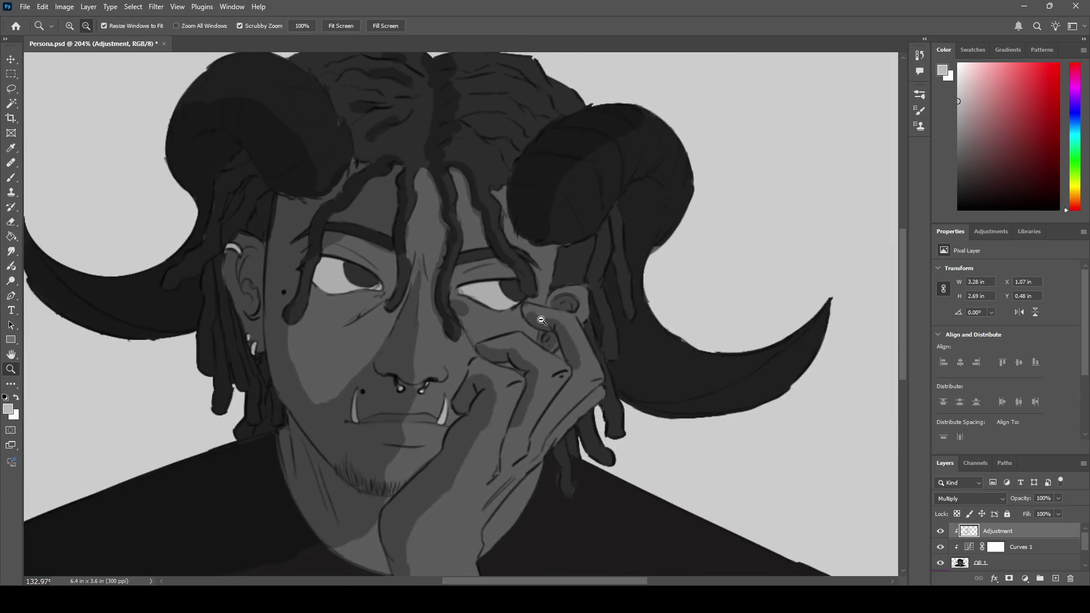
{"action": "scroll", "coordinate": [545, 327], "scroll_direction": "up", "scroll_amount": 1}
{"action": "left_click_drag", "start_coordinate": [485, 305], "coordinate": [588, 317]}
{"action": "key", "text": "b"}
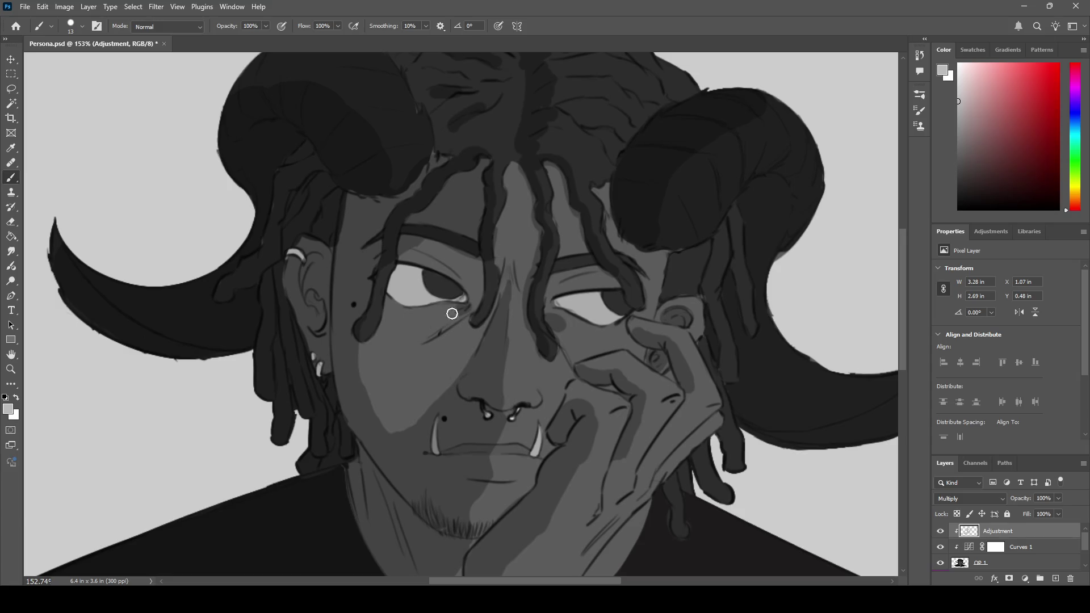
{"action": "mouse_move", "coordinate": [435, 322]}
{"action": "left_mouse_down"}
{"action": "mouse_move", "coordinate": [450, 316]}
{"action": "mouse_move", "coordinate": [417, 338]}
{"action": "mouse_move", "coordinate": [494, 295]}
{"action": "mouse_move", "coordinate": [463, 317]}
{"action": "mouse_move", "coordinate": [485, 307]}
{"action": "left_mouse_up"}
{"action": "key", "text": "ctrl+z"}
{"action": "key", "text": "ctrl+z"}
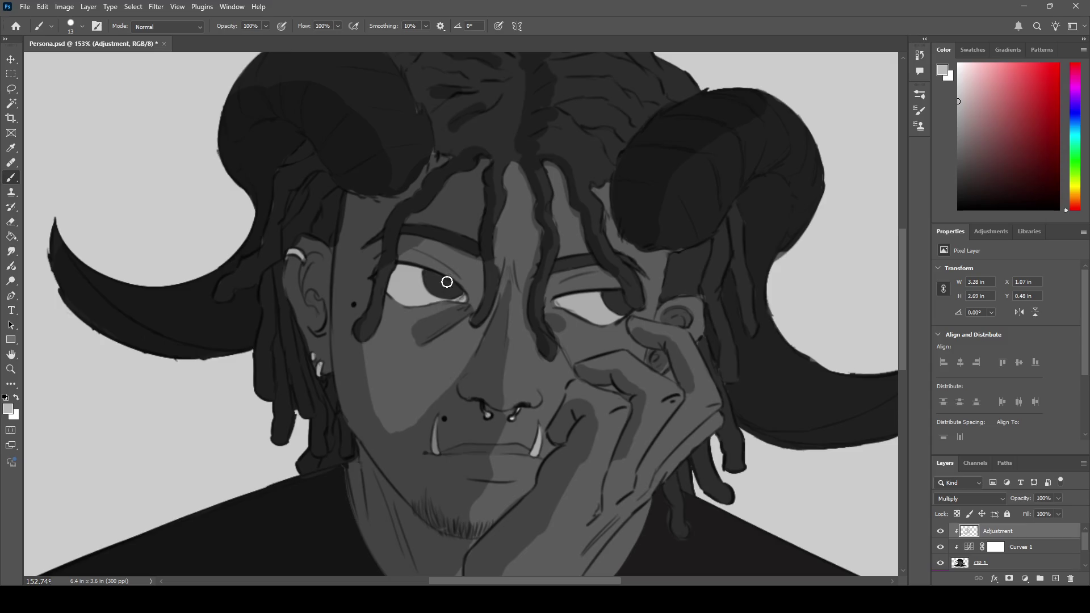
- Zoom out to view the whole bust
{"action": "key", "text": "z"}
{"action": "left_click", "coordinate": [423, 297], "text": "alt"}
{"action": "left_click_drag", "start_coordinate": [423, 298], "coordinate": [425, 298]}
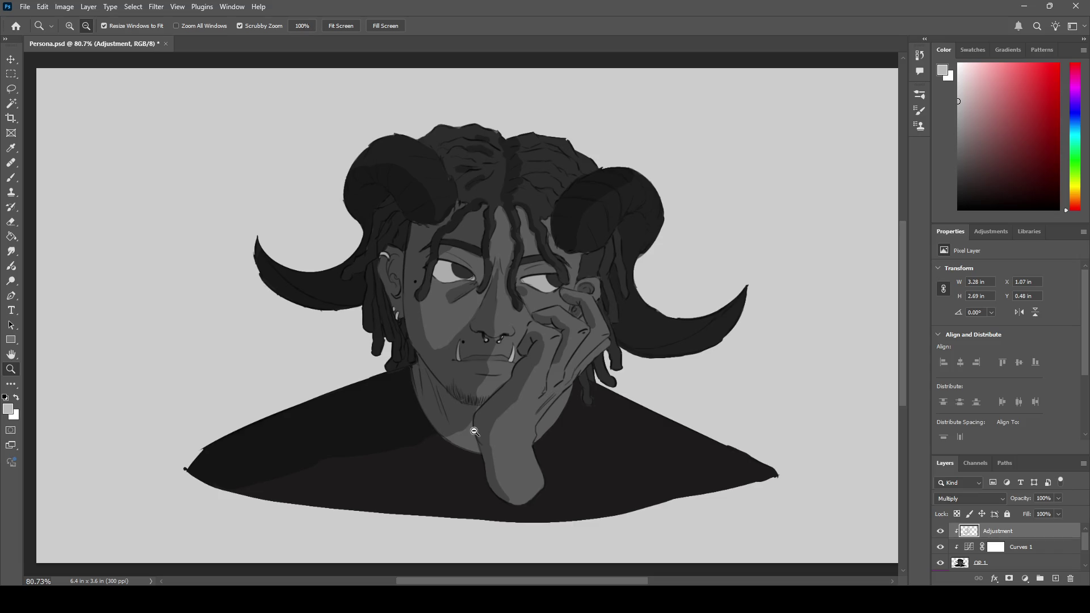
- Zoom in on the hair, paint dark dreadlock strands, undo failed strokes, and zoom back out
{"action": "key", "text": "b"}
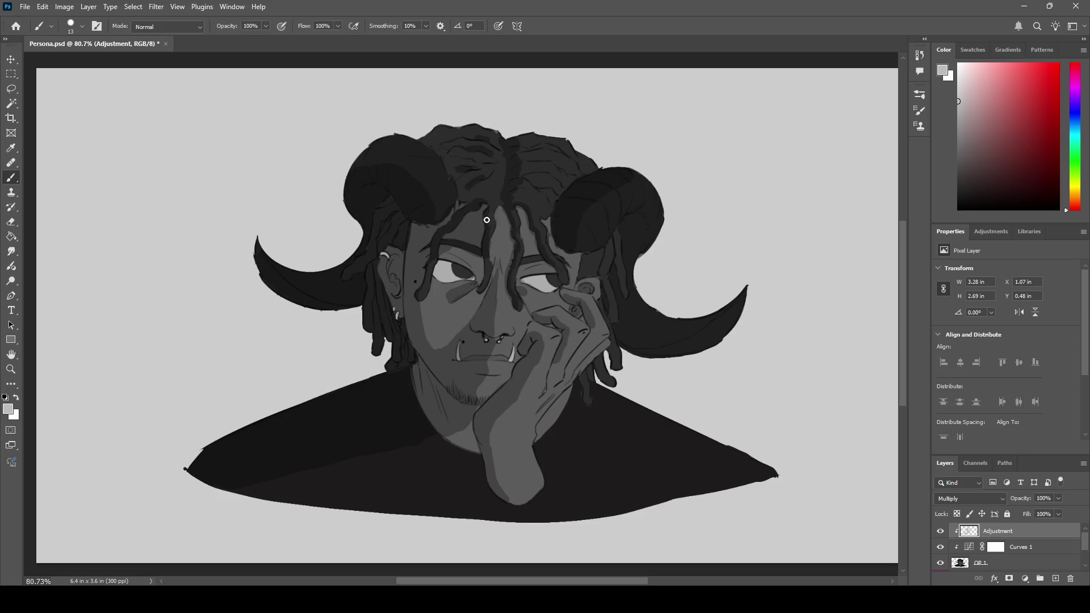
{"action": "key", "text": "z"}
{"action": "left_click_drag", "start_coordinate": [501, 166], "coordinate": [566, 155]}
{"action": "key", "text": "b"}
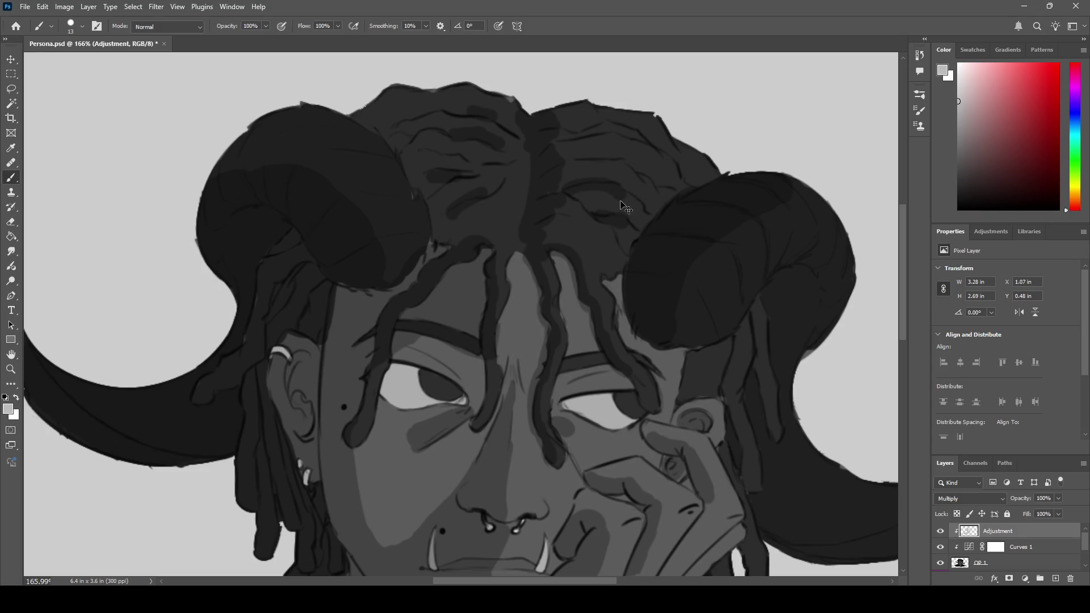
{"action": "mouse_move", "coordinate": [633, 206]}
{"action": "left_mouse_down"}
{"action": "mouse_move", "coordinate": [579, 197]}
{"action": "mouse_move", "coordinate": [642, 199]}
{"action": "mouse_move", "coordinate": [642, 213]}
{"action": "left_mouse_up"}
{"action": "key", "text": "ctrl+z"}
{"action": "key", "text": "ctrl+z"}
{"action": "key", "text": "ctrl+z"}
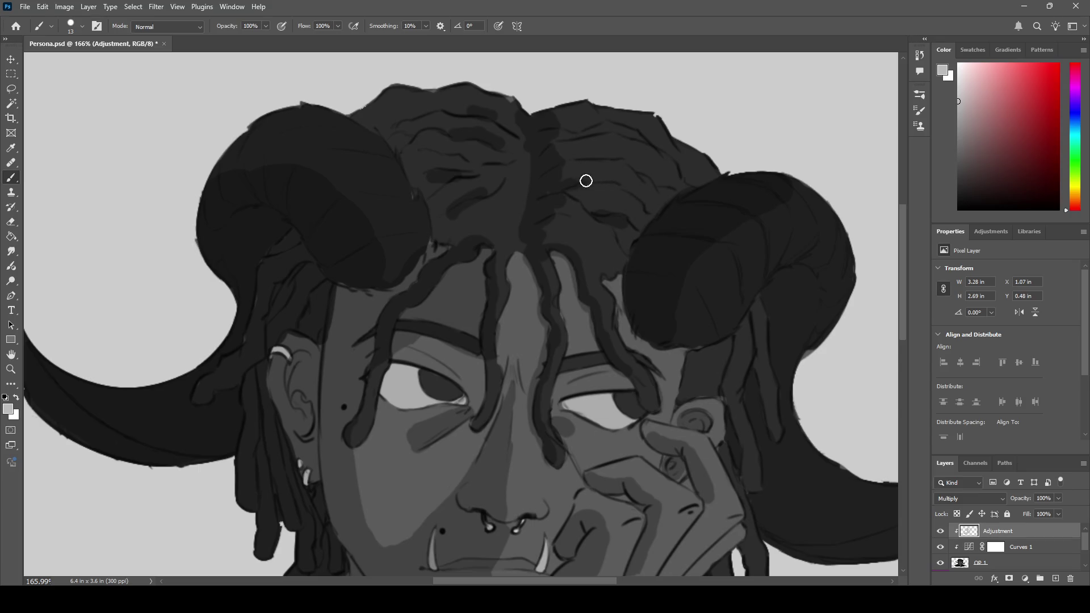
{"action": "left_click_drag", "start_coordinate": [649, 185], "coordinate": [643, 185]}
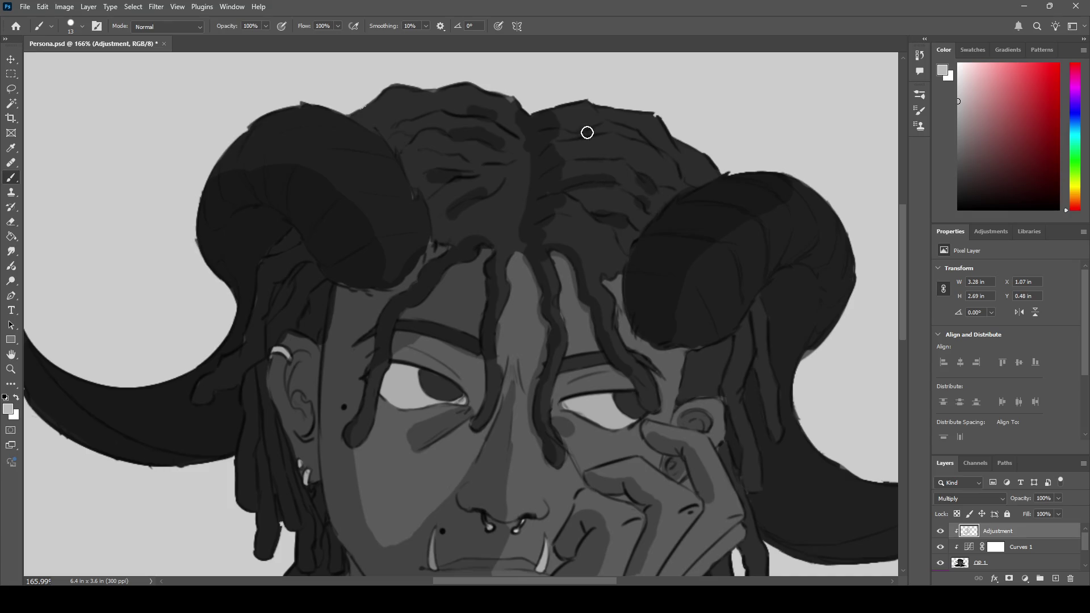
{"action": "key", "text": "ctrl+z"}
{"action": "key", "text": "ctrl+z"}
{"action": "key", "text": "z"}
{"action": "left_click_drag", "start_coordinate": [447, 251], "coordinate": [292, 253]}
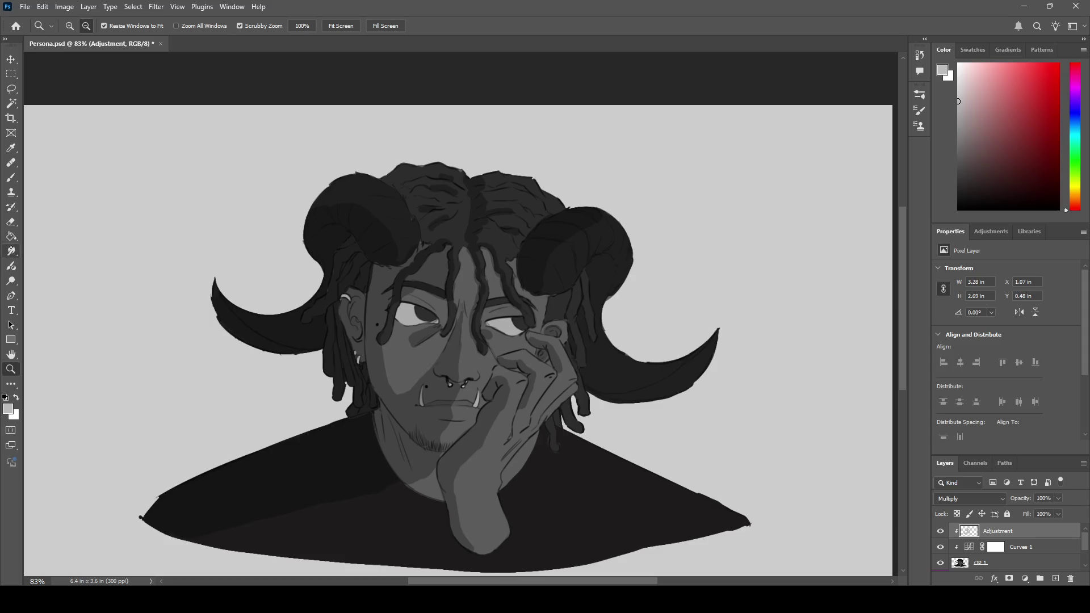
- Zoom in near the left eyebrow and blur the shading on the left upper eyelid
{"action": "left_click", "coordinate": [10, 252]}
{"action": "key", "text": "r"}
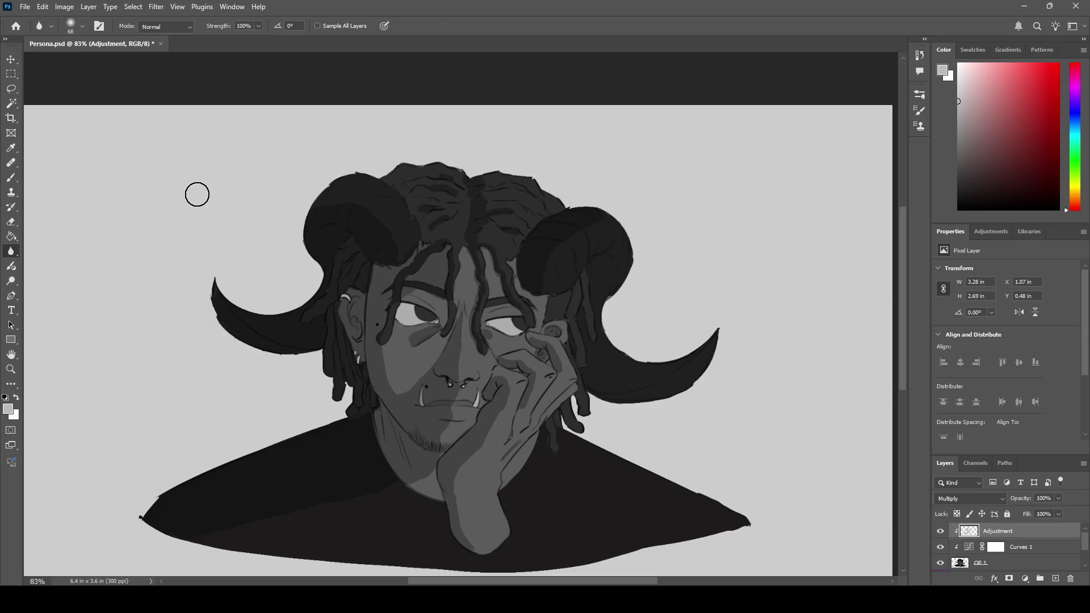
{"action": "key", "text": "z"}
{"action": "left_click_drag", "start_coordinate": [432, 292], "coordinate": [483, 287]}
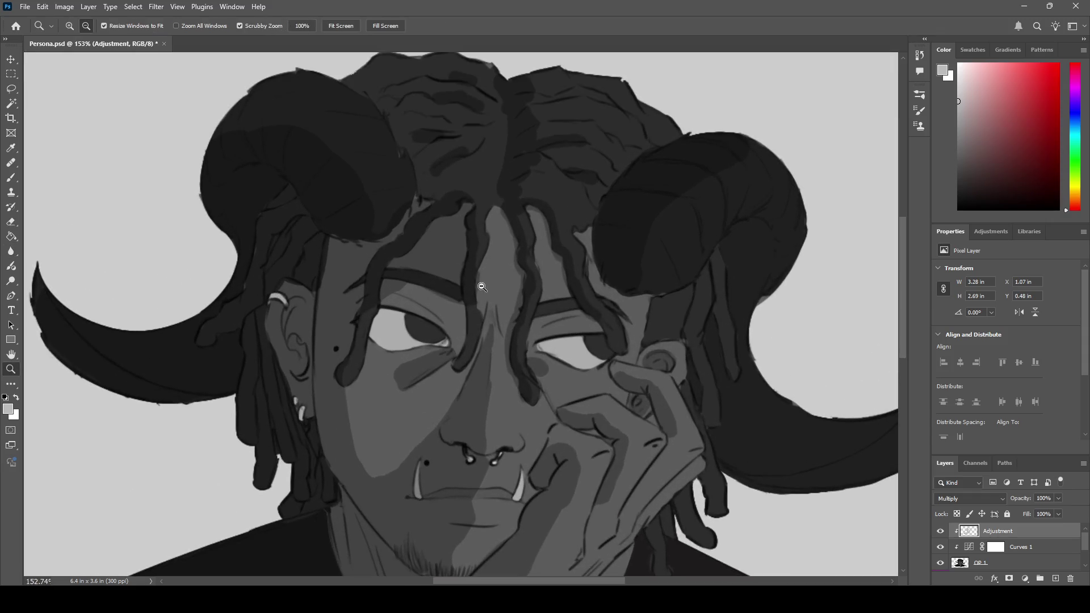
{"action": "key", "text": "b"}
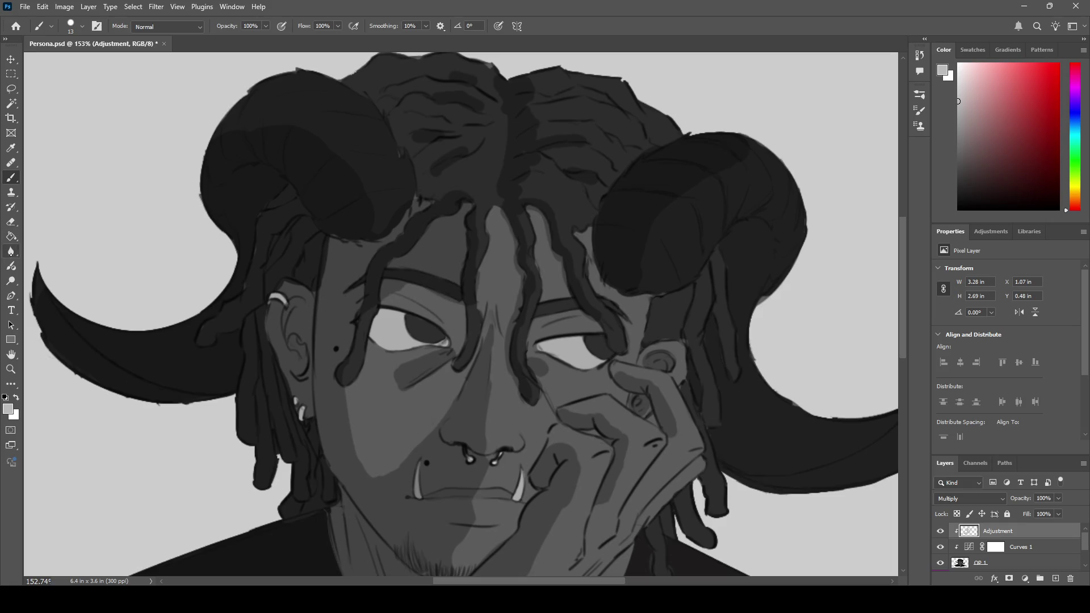
{"action": "key", "text": "r"}
{"action": "mouse_move", "coordinate": [397, 290]}
{"action": "left_mouse_down"}
{"action": "mouse_move", "coordinate": [409, 283]}
{"action": "mouse_move", "coordinate": [397, 305]}
{"action": "mouse_move", "coordinate": [463, 253]}
{"action": "mouse_move", "coordinate": [386, 314]}
{"action": "mouse_move", "coordinate": [401, 295]}
{"action": "left_mouse_up"}
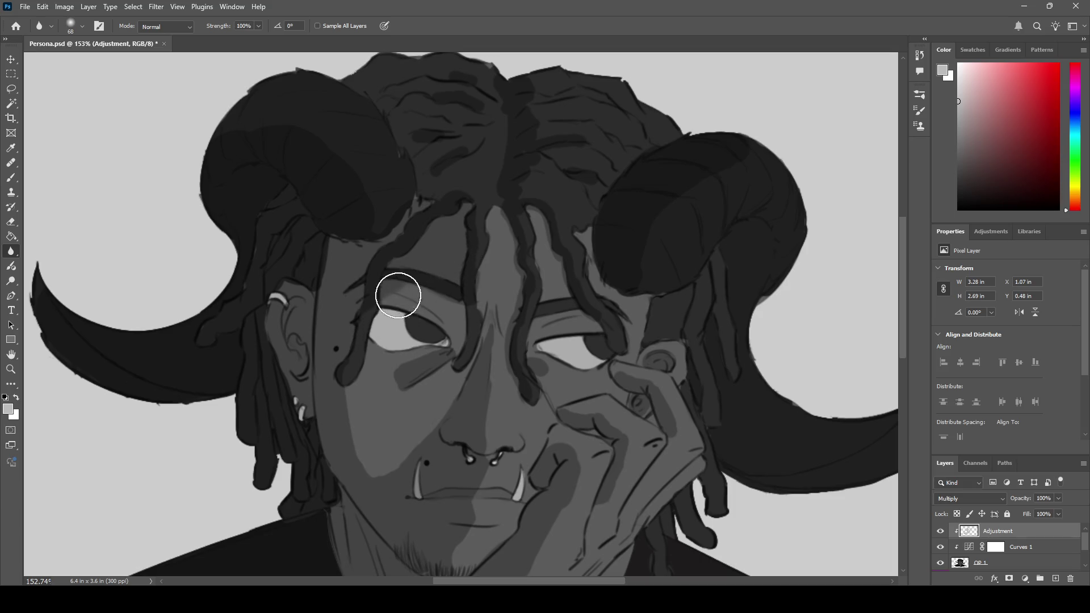
- Blur the edge of the light cheek patch, then switch to a harder blur tip
{"action": "mouse_move", "coordinate": [352, 404]}
{"action": "left_mouse_down"}
{"action": "mouse_move", "coordinate": [375, 435]}
{"action": "mouse_move", "coordinate": [377, 475]}
{"action": "mouse_move", "coordinate": [370, 465]}
{"action": "mouse_move", "coordinate": [426, 392]}
{"action": "mouse_move", "coordinate": [389, 417]}
{"action": "mouse_move", "coordinate": [318, 420]}
{"action": "mouse_move", "coordinate": [395, 419]}
{"action": "left_mouse_up"}
{"action": "key", "text": "z"}
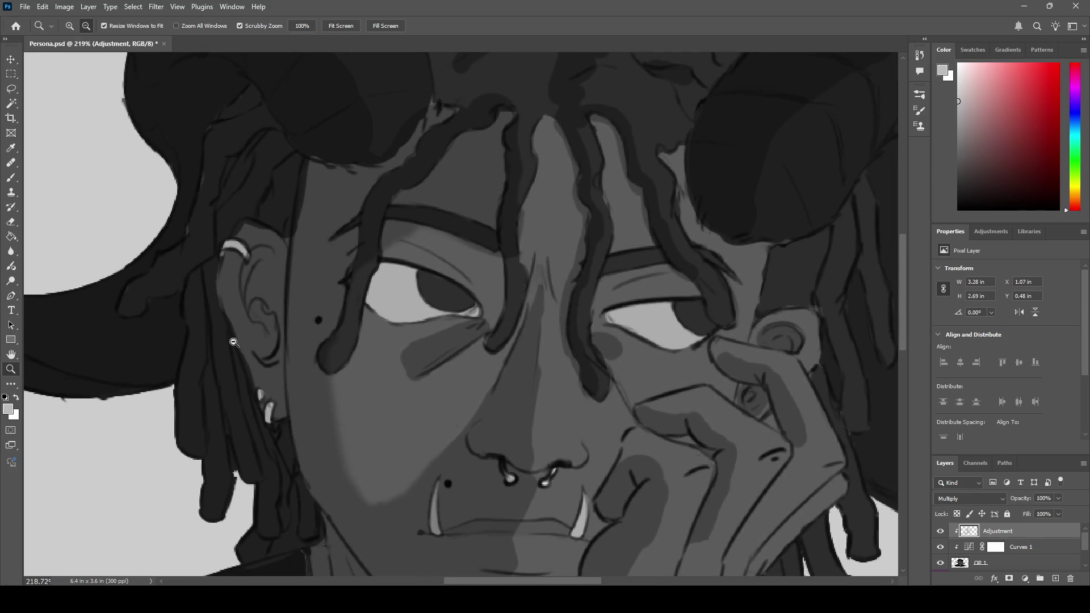
{"action": "left_click", "coordinate": [12, 252]}
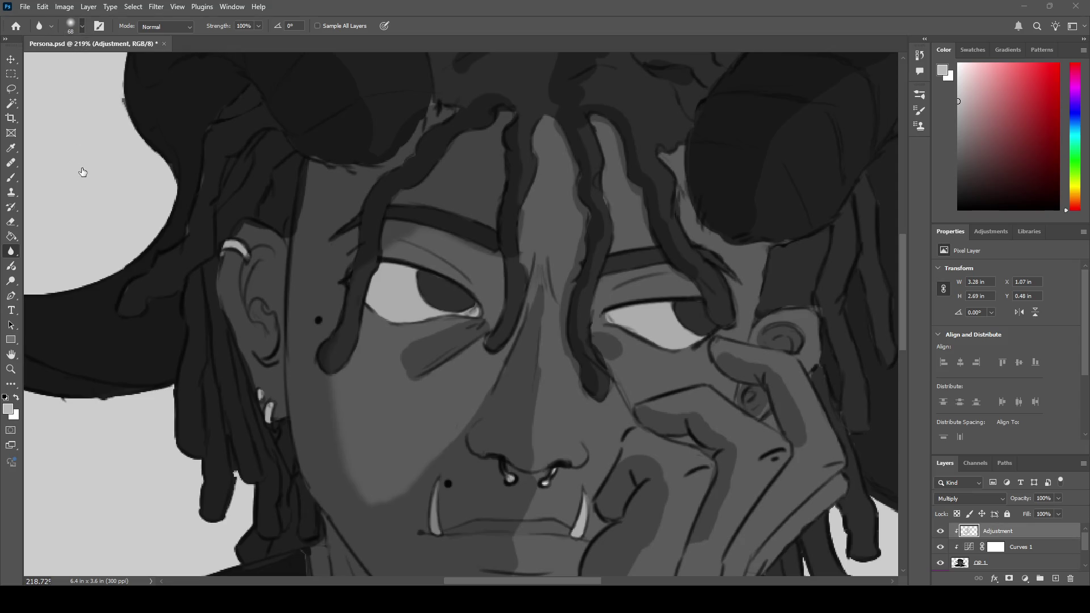
{"action": "left_click_drag", "start_coordinate": [80, 129], "coordinate": [81, 143]}
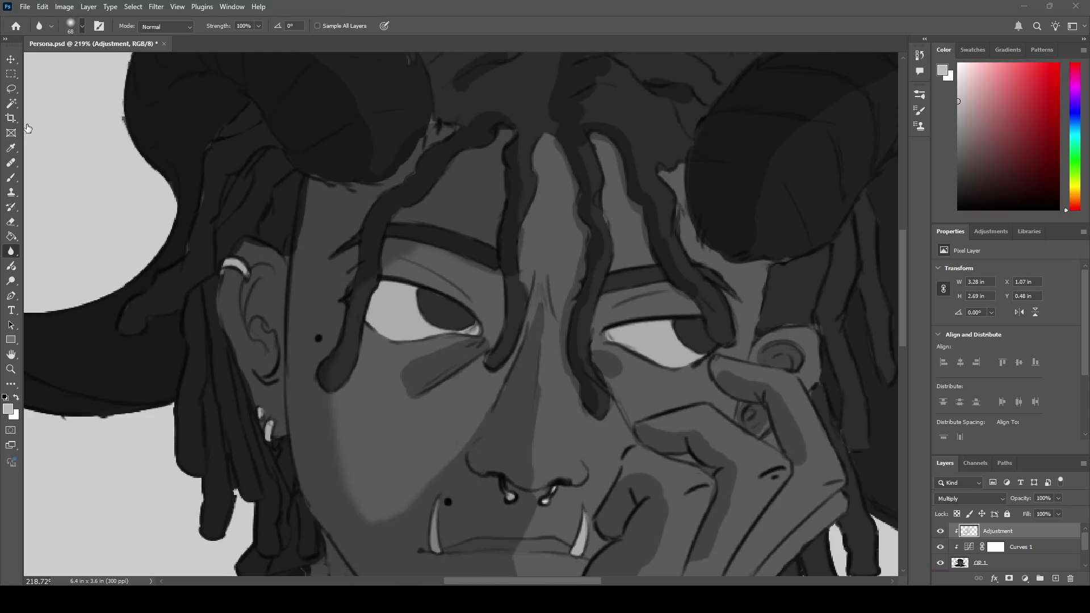
{"action": "left_click_drag", "start_coordinate": [29, 141], "coordinate": [33, 168]}
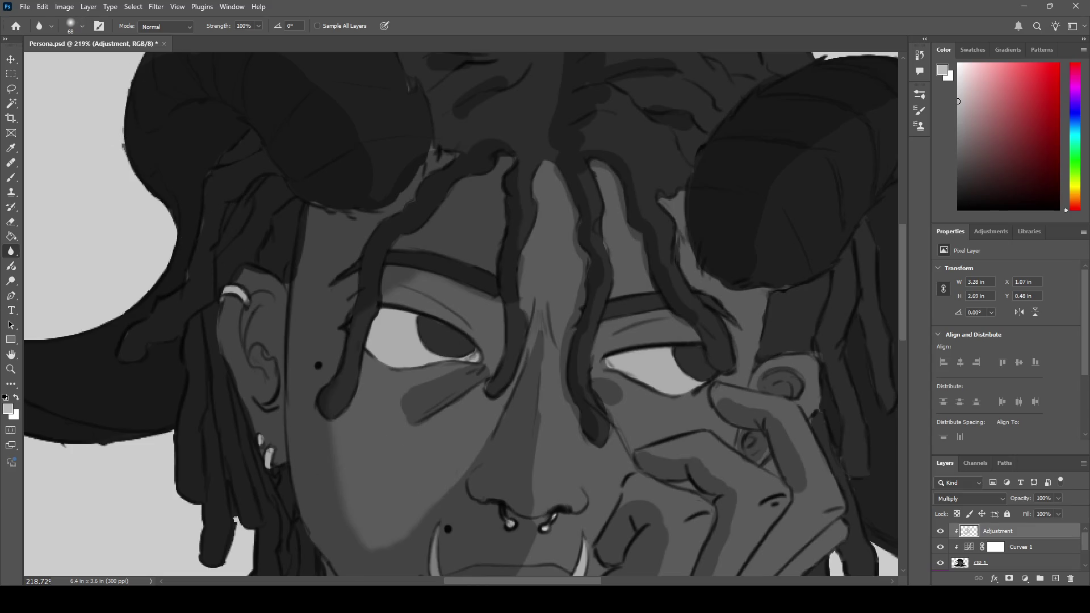
{"action": "key", "text": "shift+bracketright"}
{"action": "key", "text": "shift+bracketright"}
{"action": "key", "text": "shift+bracketright"}
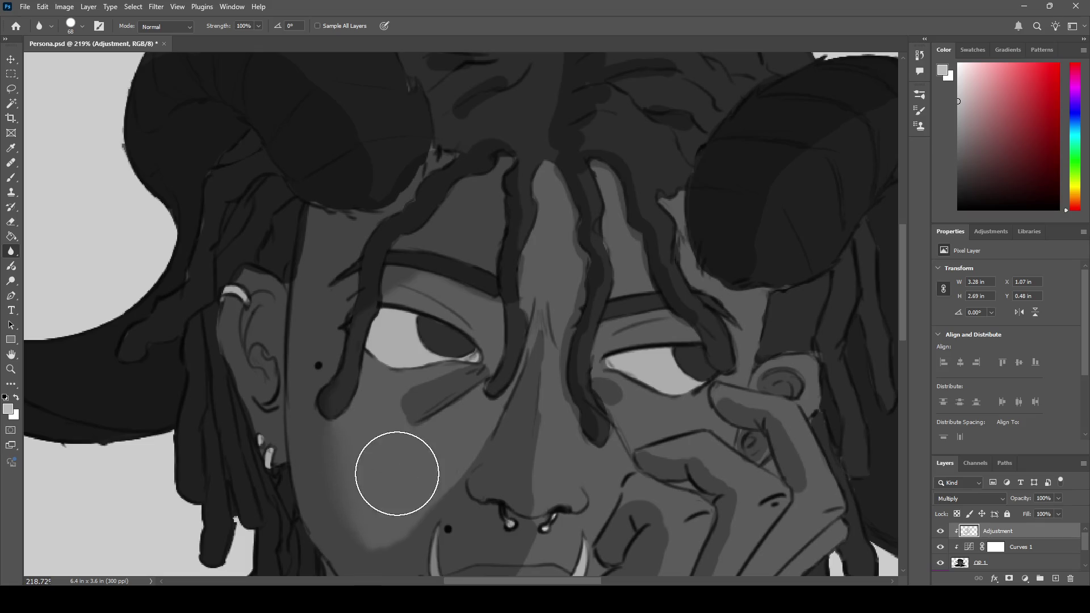
{"action": "key", "text": "z"}
{"action": "mouse_move", "coordinate": [444, 406]}
{"action": "left_mouse_down"}
{"action": "mouse_move", "coordinate": [341, 406]}
{"action": "mouse_move", "coordinate": [378, 404]}
{"action": "left_mouse_up"}
{"action": "key", "text": "b"}
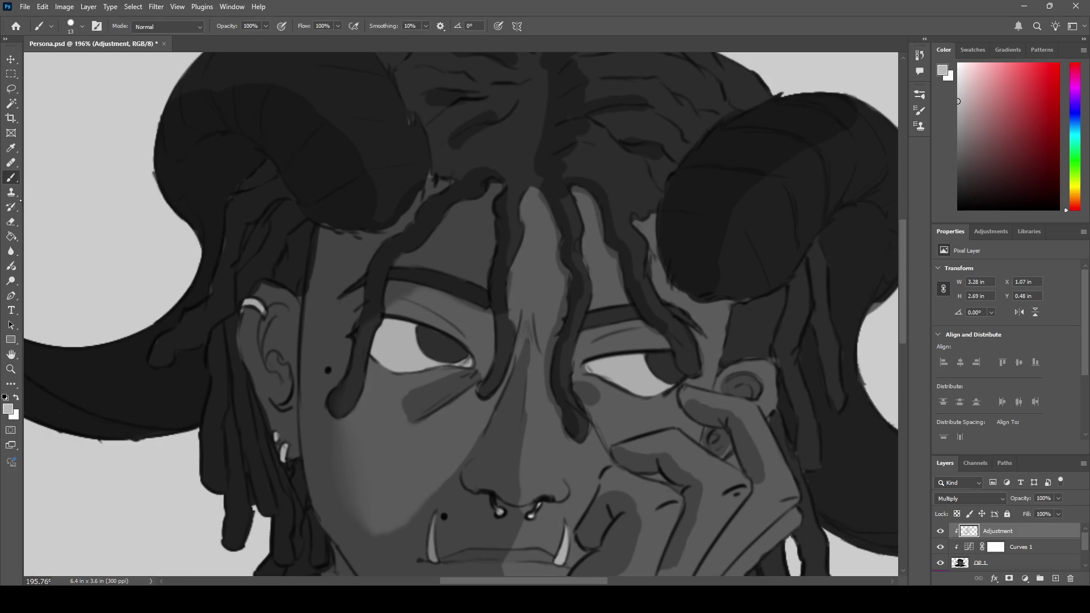
- Blur the light shading edge on the lower cheek, then zoom out to the whole head
{"action": "key", "text": "r"}
{"action": "mouse_move", "coordinate": [392, 476]}
{"action": "left_mouse_down"}
{"action": "mouse_move", "coordinate": [368, 504]}
{"action": "mouse_move", "coordinate": [384, 501]}
{"action": "mouse_move", "coordinate": [376, 523]}
{"action": "mouse_move", "coordinate": [397, 485]}
{"action": "mouse_move", "coordinate": [414, 477]}
{"action": "mouse_move", "coordinate": [413, 492]}
{"action": "left_mouse_up"}
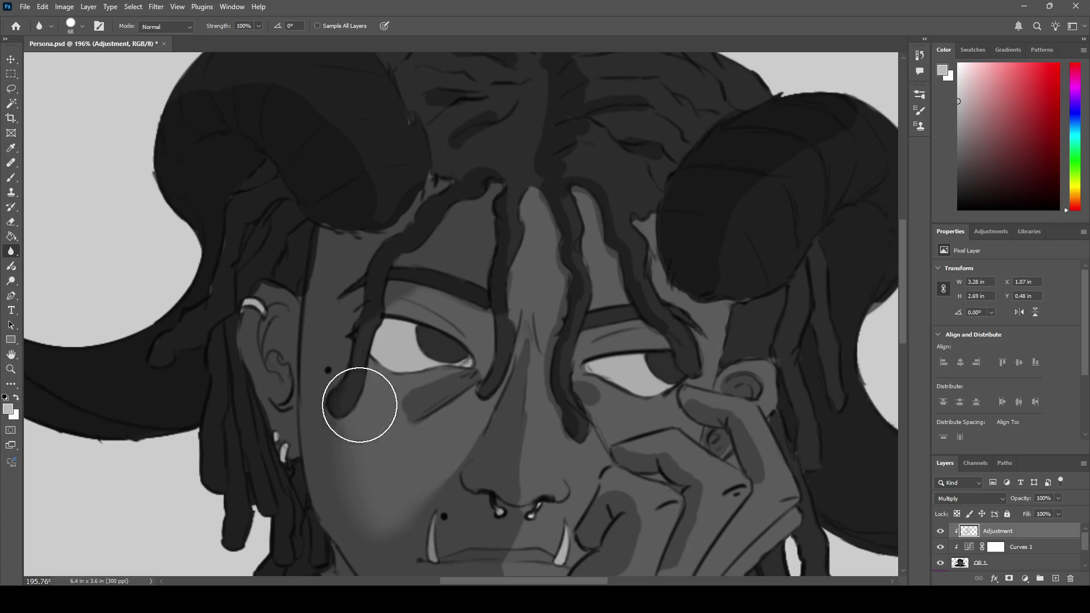
{"action": "key", "text": "z"}
{"action": "left_click", "coordinate": [356, 387], "text": "alt"}
{"action": "scroll", "coordinate": [357, 387], "scroll_direction": "up", "scroll_amount": 3}
{"action": "key", "text": "b"}
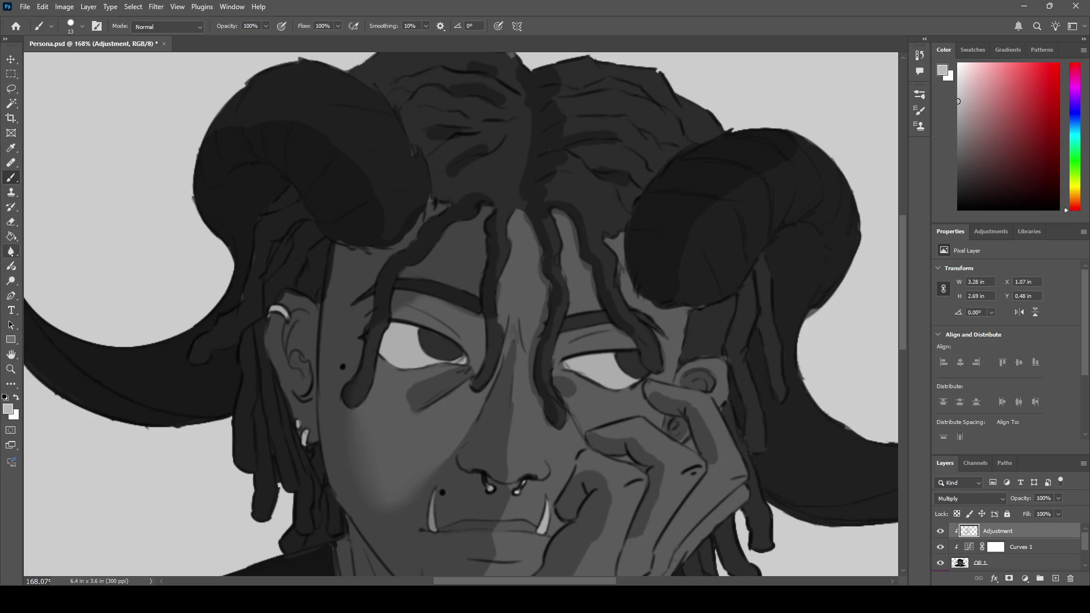
{"action": "left_click", "coordinate": [11, 252]}
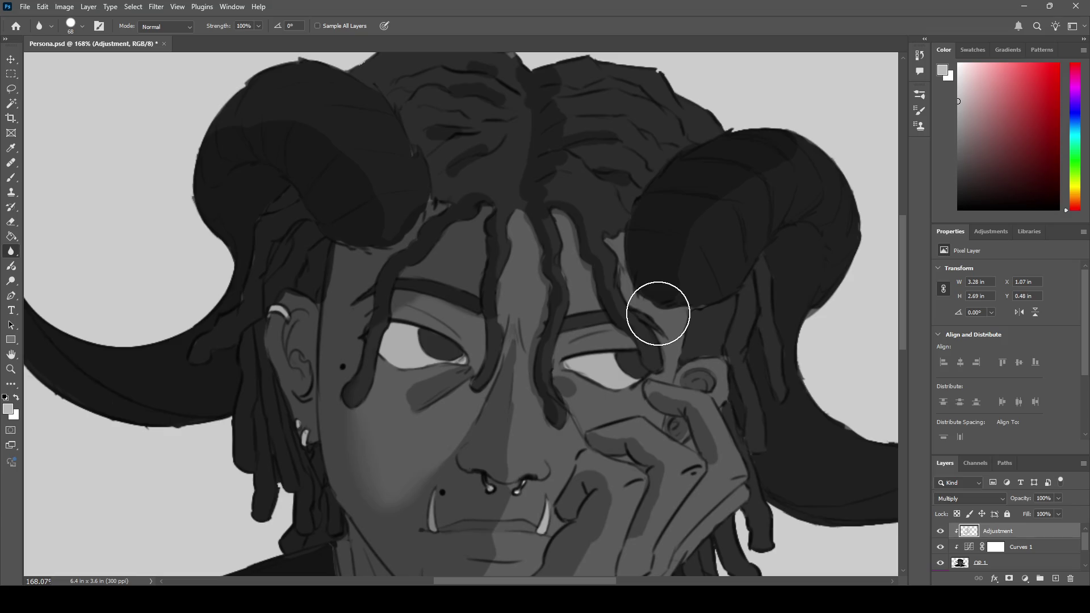
- Bring the lower face and hand into view and blur the fingertip shading
{"action": "key", "text": "h"}
{"action": "mouse_move", "coordinate": [398, 318]}
{"action": "left_mouse_down"}
{"action": "mouse_move", "coordinate": [369, 235]}
{"action": "mouse_move", "coordinate": [334, 182]}
{"action": "left_mouse_up"}
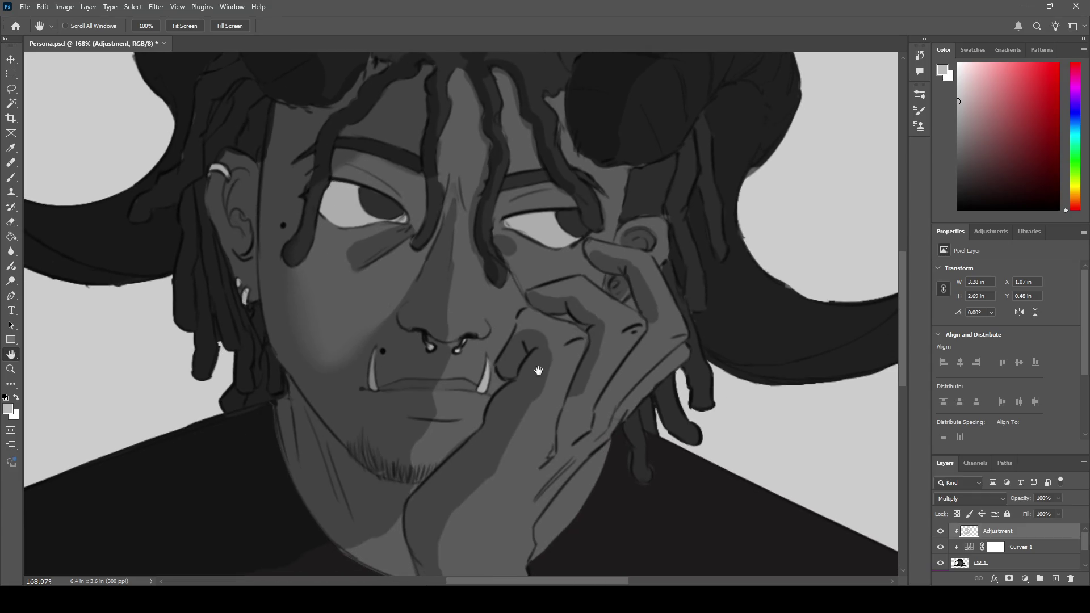
{"action": "left_click", "coordinate": [11, 251]}
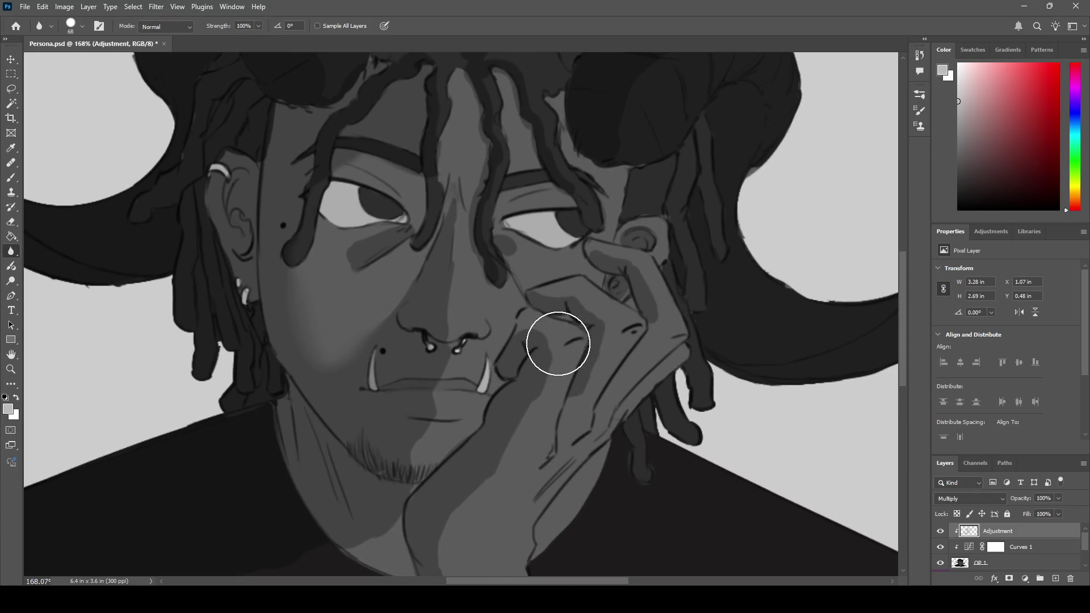
{"action": "mouse_move", "coordinate": [528, 338]}
{"action": "left_mouse_down"}
{"action": "mouse_move", "coordinate": [541, 334]}
{"action": "mouse_move", "coordinate": [526, 327]}
{"action": "mouse_move", "coordinate": [557, 353]}
{"action": "mouse_move", "coordinate": [543, 401]}
{"action": "mouse_move", "coordinate": [540, 390]}
{"action": "mouse_move", "coordinate": [523, 404]}
{"action": "mouse_move", "coordinate": [533, 417]}
{"action": "mouse_move", "coordinate": [540, 401]}
{"action": "mouse_move", "coordinate": [463, 516]}
{"action": "mouse_move", "coordinate": [473, 484]}
{"action": "mouse_move", "coordinate": [462, 546]}
{"action": "mouse_move", "coordinate": [441, 545]}
{"action": "mouse_move", "coordinate": [448, 557]}
{"action": "left_mouse_up"}
- Smooth the light band along the wrist's edge with the Blur tool
{"action": "key", "text": "h"}
{"action": "scroll", "coordinate": [482, 480], "scroll_direction": "down", "scroll_amount": 3}
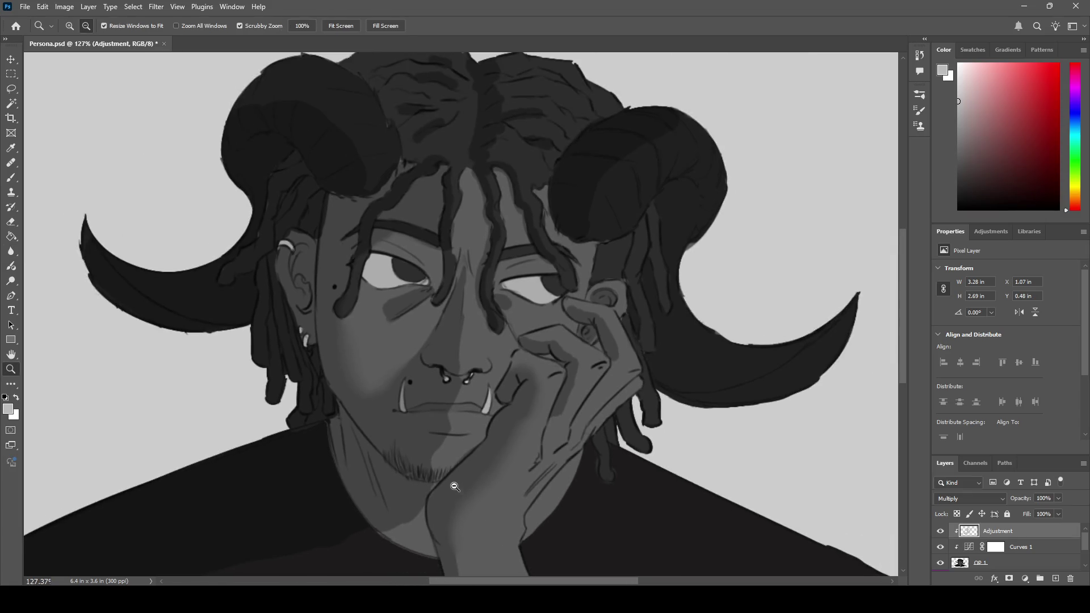
{"action": "scroll", "coordinate": [453, 479], "scroll_direction": "up", "scroll_amount": 2}
{"action": "left_click_drag", "start_coordinate": [448, 455], "coordinate": [461, 386]}
{"action": "key", "text": "b"}
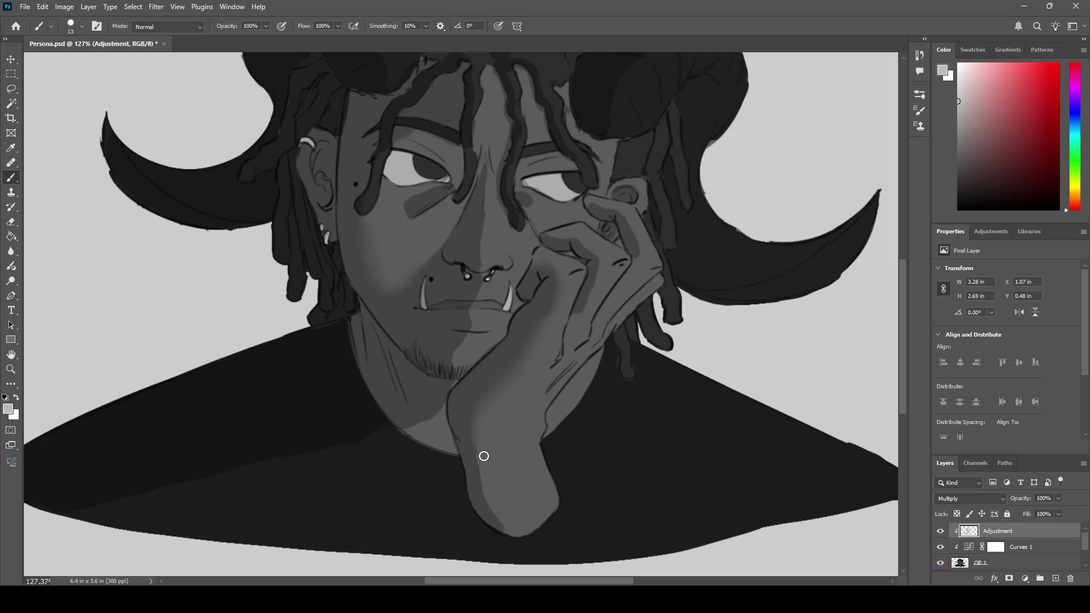
{"action": "left_click", "coordinate": [11, 252]}
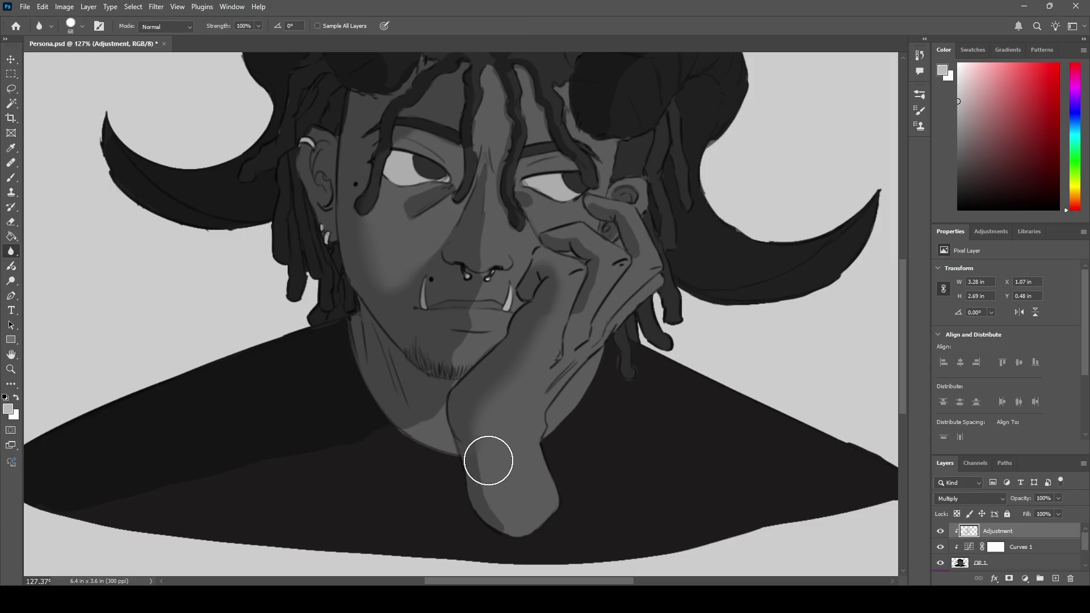
{"action": "mouse_move", "coordinate": [481, 461]}
{"action": "left_mouse_down"}
{"action": "mouse_move", "coordinate": [503, 516]}
{"action": "mouse_move", "coordinate": [499, 479]}
{"action": "mouse_move", "coordinate": [479, 469]}
{"action": "mouse_move", "coordinate": [482, 446]}
{"action": "left_mouse_up"}
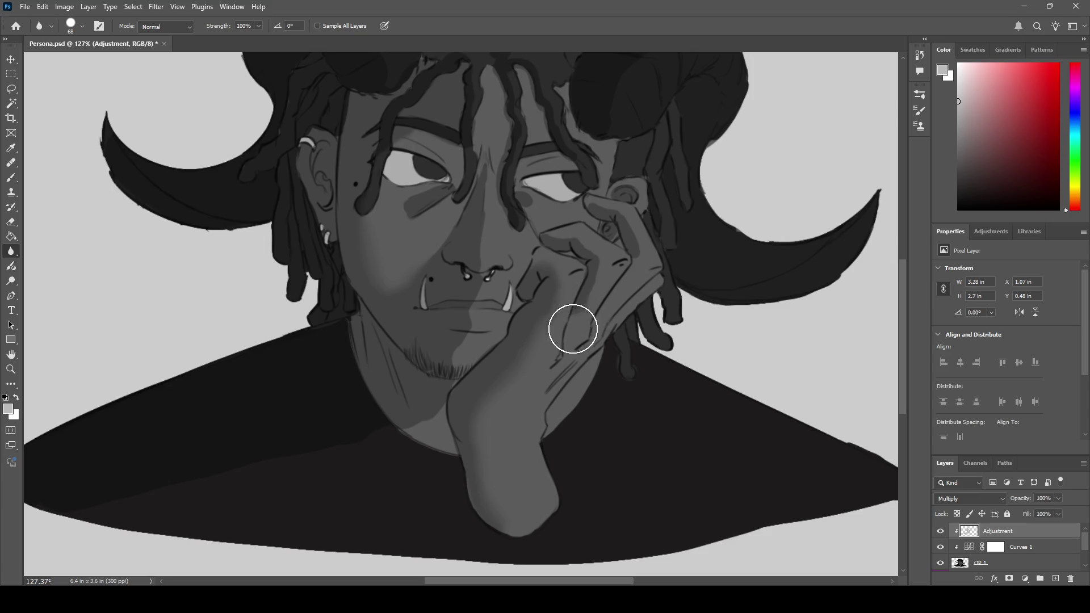
{"action": "key", "text": "space"}
{"action": "left_click_drag", "start_coordinate": [591, 274], "coordinate": [568, 341]}
{"action": "scroll", "coordinate": [494, 373], "scroll_direction": "up", "scroll_amount": 5}
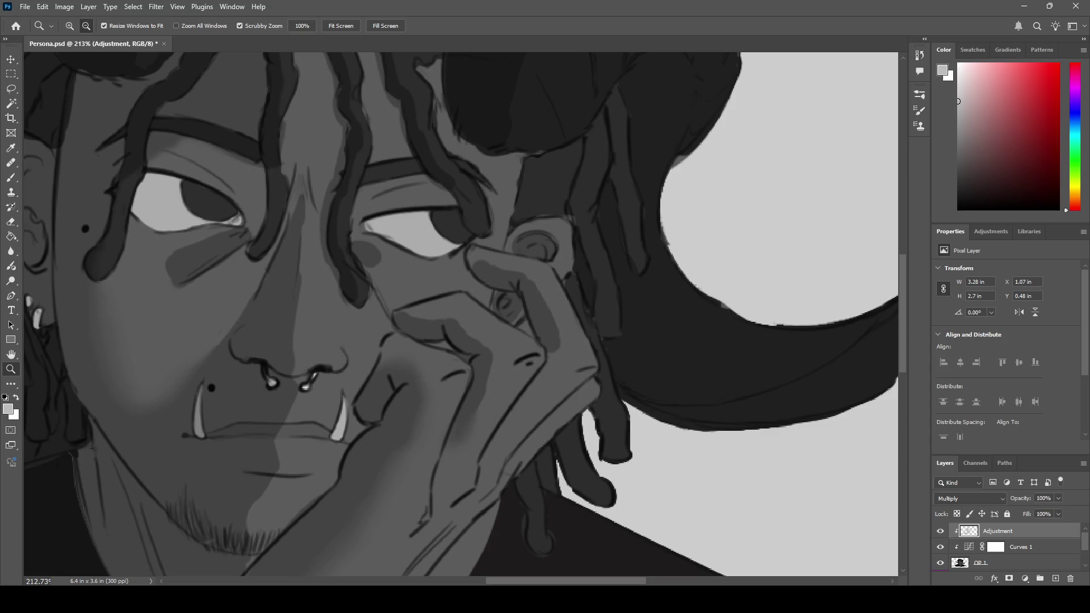
- Use the Brightness/Contrast Adjustment Brush on the middle finger and darken the cheek shadow beside the hand
{"action": "left_click", "coordinate": [11, 266]}
{"action": "left_click_drag", "start_coordinate": [460, 374], "coordinate": [499, 401]}
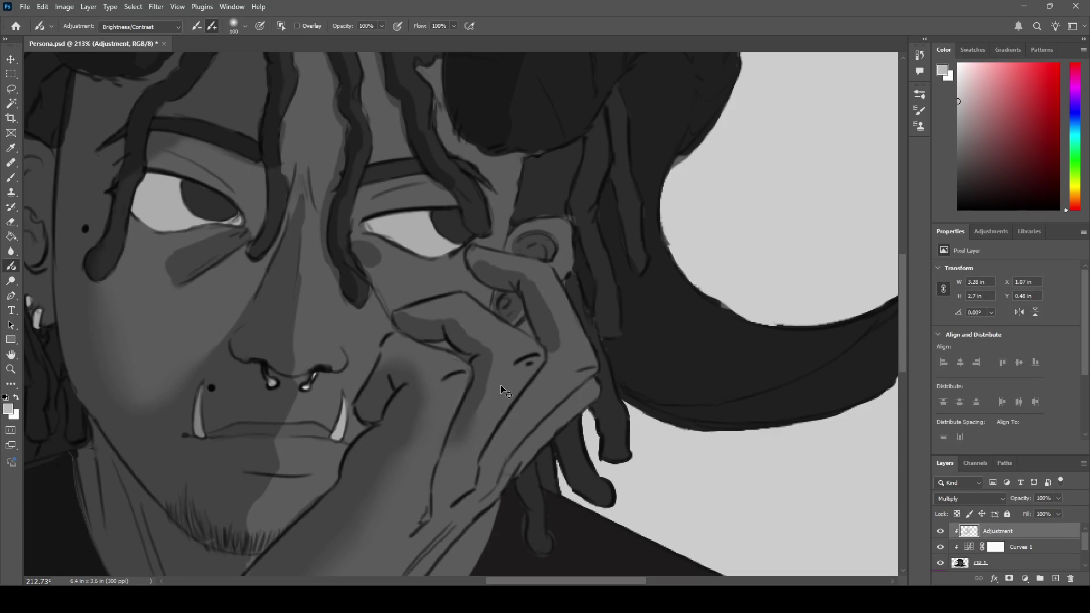
{"action": "left_click_drag", "start_coordinate": [457, 427], "coordinate": [349, 387]}
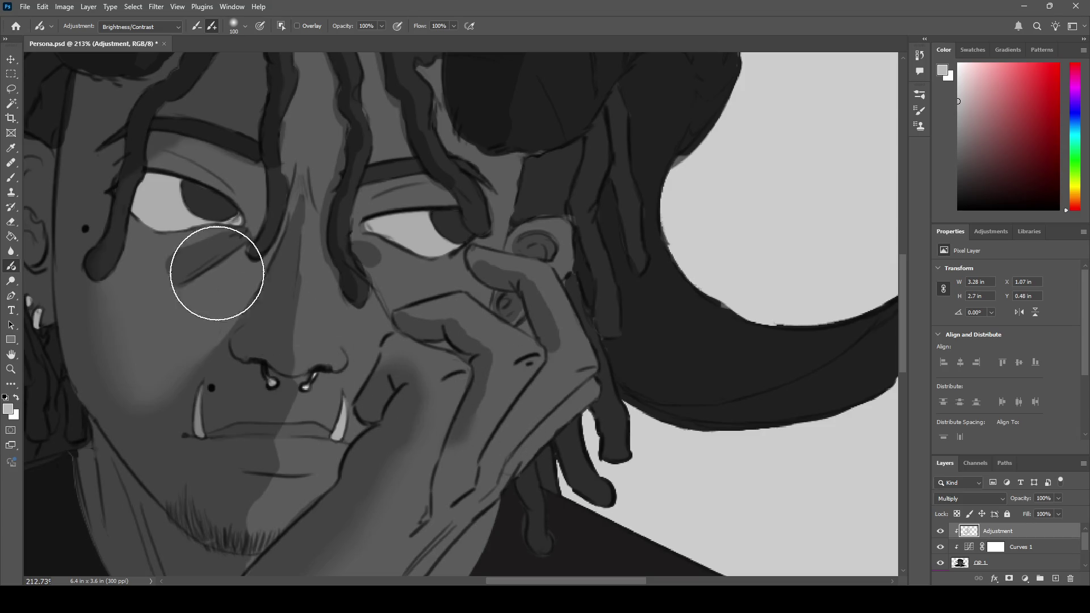
- Blur the finger shading, the finger's top edge line, and lines across the cheek and knuckles
{"action": "left_click", "coordinate": [11, 251]}
{"action": "mouse_move", "coordinate": [498, 414]}
{"action": "left_mouse_down"}
{"action": "mouse_move", "coordinate": [477, 411]}
{"action": "mouse_move", "coordinate": [504, 360]}
{"action": "mouse_move", "coordinate": [462, 346]}
{"action": "mouse_move", "coordinate": [455, 324]}
{"action": "mouse_move", "coordinate": [496, 318]}
{"action": "left_mouse_up"}
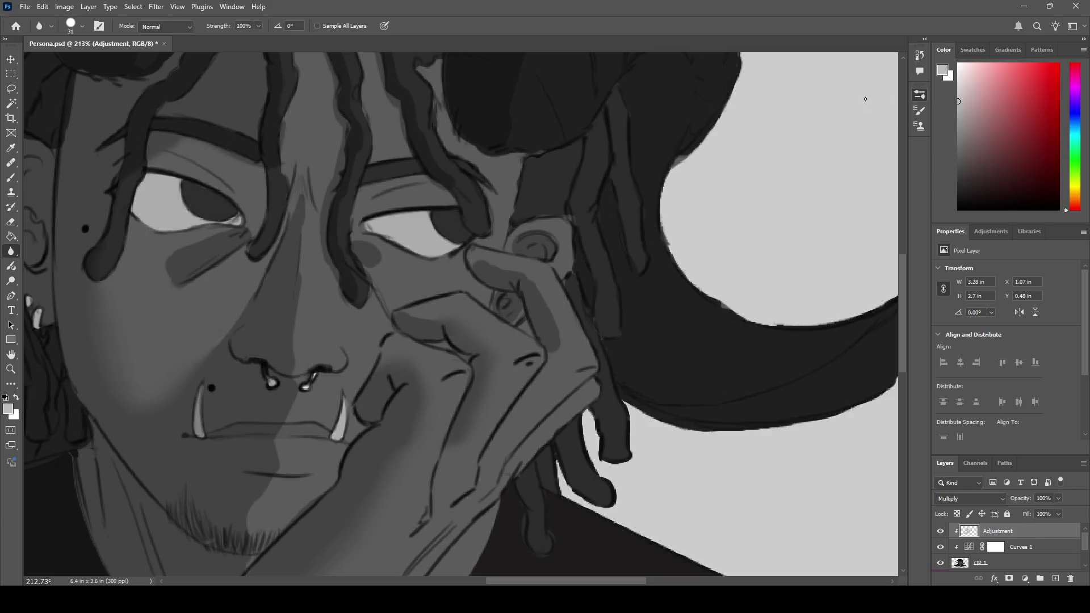
{"action": "left_click_drag", "start_coordinate": [409, 308], "coordinate": [457, 324]}
{"action": "mouse_move", "coordinate": [380, 405]}
{"action": "left_mouse_down"}
{"action": "mouse_move", "coordinate": [394, 366]}
{"action": "mouse_move", "coordinate": [400, 377]}
{"action": "left_mouse_up"}
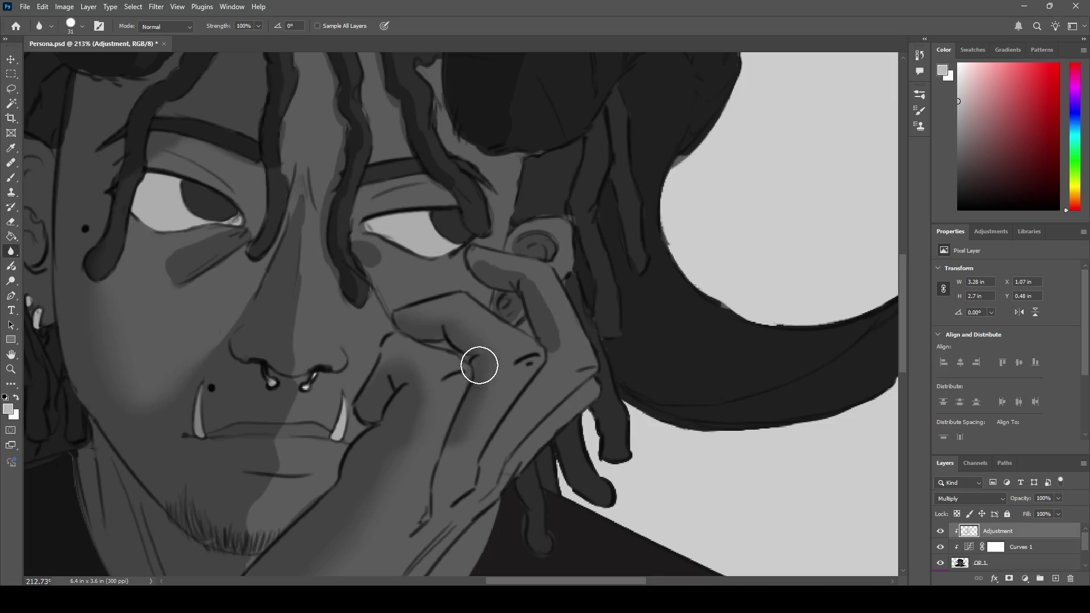
- Blur the shading on the finger knuckles of the cheek-resting hand
{"action": "mouse_move", "coordinate": [541, 369]}
{"action": "left_mouse_down"}
{"action": "mouse_move", "coordinate": [552, 339]}
{"action": "mouse_move", "coordinate": [568, 349]}
{"action": "mouse_move", "coordinate": [556, 354]}
{"action": "mouse_move", "coordinate": [533, 282]}
{"action": "mouse_move", "coordinate": [478, 253]}
{"action": "mouse_move", "coordinate": [511, 236]}
{"action": "mouse_move", "coordinate": [557, 250]}
{"action": "mouse_move", "coordinate": [545, 248]}
{"action": "left_mouse_up"}
{"action": "mouse_move", "coordinate": [509, 304]}
{"action": "left_mouse_down"}
{"action": "mouse_move", "coordinate": [519, 312]}
{"action": "mouse_move", "coordinate": [398, 283]}
{"action": "mouse_move", "coordinate": [544, 234]}
{"action": "mouse_move", "coordinate": [461, 243]}
{"action": "mouse_move", "coordinate": [488, 232]}
{"action": "left_mouse_up"}
{"action": "key", "text": "z"}
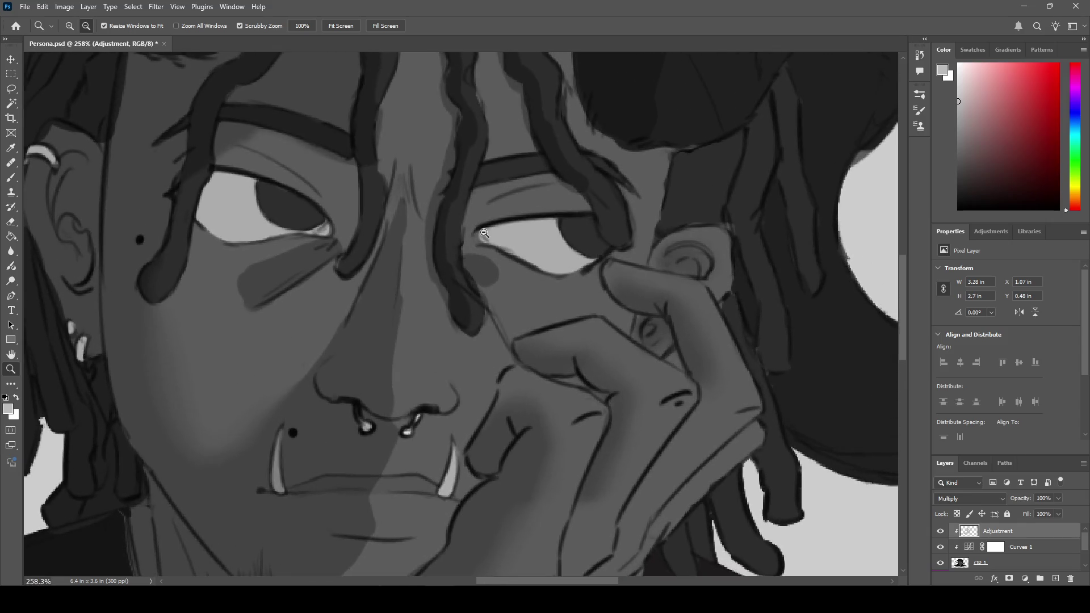
- Paint a dark stroke along the nose bridge, then blur the nose-bridge lines soft
{"action": "key", "text": "b"}
{"action": "left_click_drag", "start_coordinate": [400, 224], "coordinate": [398, 260]}
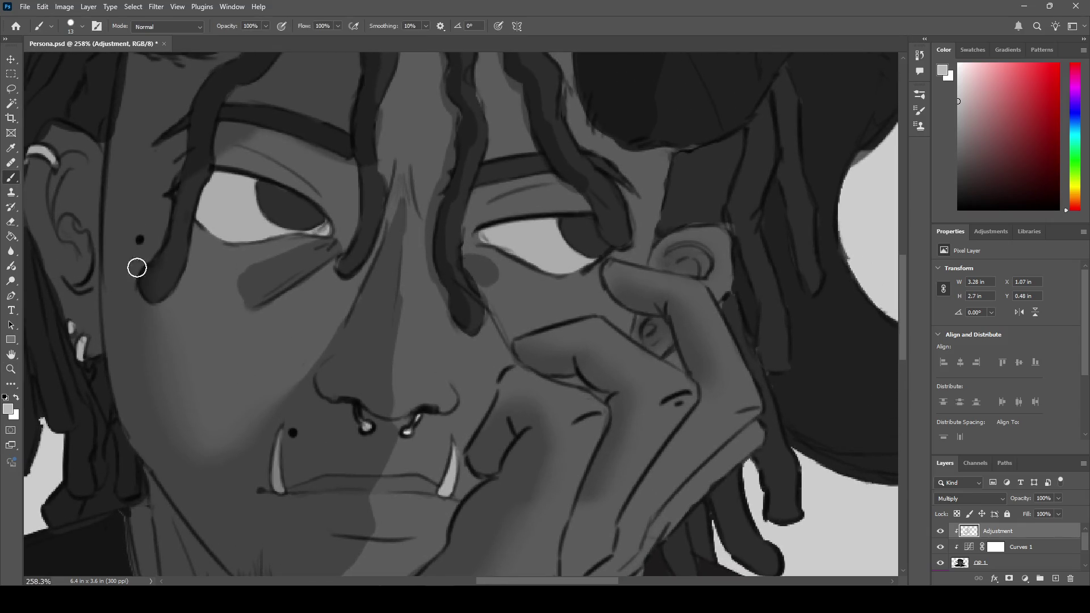
{"action": "left_click", "coordinate": [11, 252]}
{"action": "mouse_move", "coordinate": [404, 214]}
{"action": "left_mouse_down"}
{"action": "mouse_move", "coordinate": [406, 200]}
{"action": "mouse_move", "coordinate": [383, 370]}
{"action": "mouse_move", "coordinate": [390, 385]}
{"action": "mouse_move", "coordinate": [389, 341]}
{"action": "mouse_move", "coordinate": [392, 431]}
{"action": "mouse_move", "coordinate": [375, 469]}
{"action": "mouse_move", "coordinate": [387, 443]}
{"action": "mouse_move", "coordinate": [397, 284]}
{"action": "mouse_move", "coordinate": [370, 513]}
{"action": "mouse_move", "coordinate": [416, 326]}
{"action": "left_mouse_up"}
{"action": "key", "text": "space"}
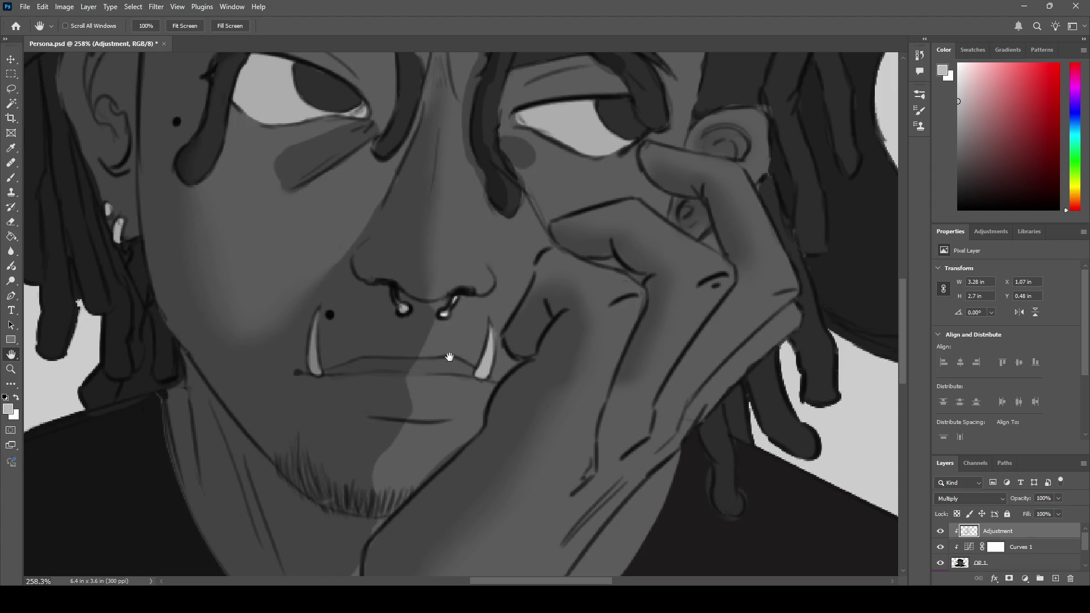
{"action": "key", "text": "ctrl+space"}
{"action": "mouse_move", "coordinate": [478, 347]}
{"action": "left_mouse_down"}
{"action": "mouse_move", "coordinate": [398, 349]}
{"action": "mouse_move", "coordinate": [437, 353]}
{"action": "mouse_move", "coordinate": [439, 368]}
{"action": "left_mouse_up"}
- Blur the jaw line beside the beard below the lips, then recentre the view on the face
{"action": "key", "text": "b"}
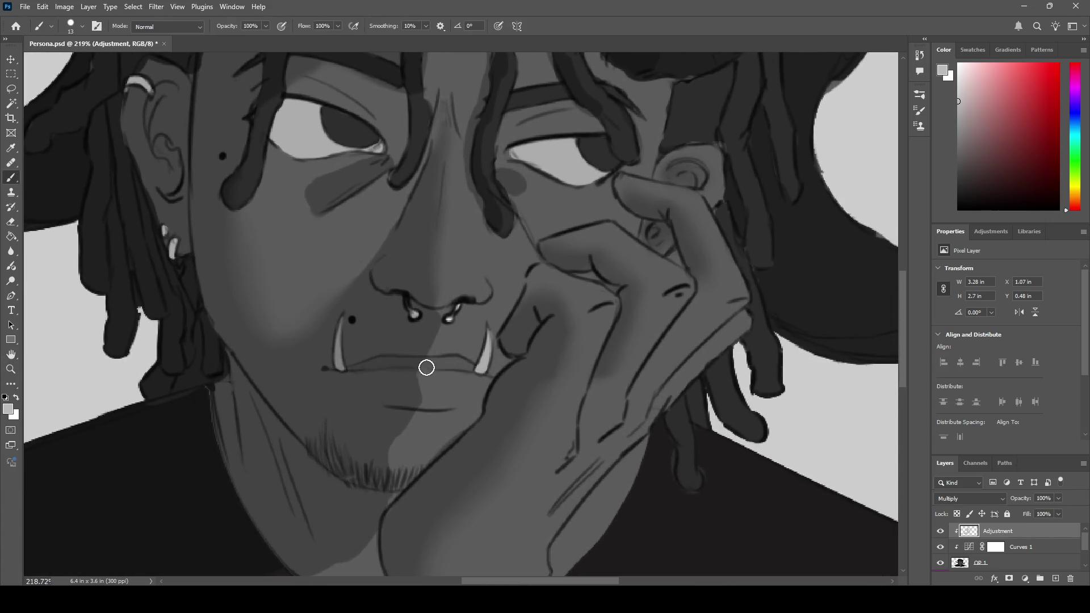
{"action": "left_click", "coordinate": [11, 251]}
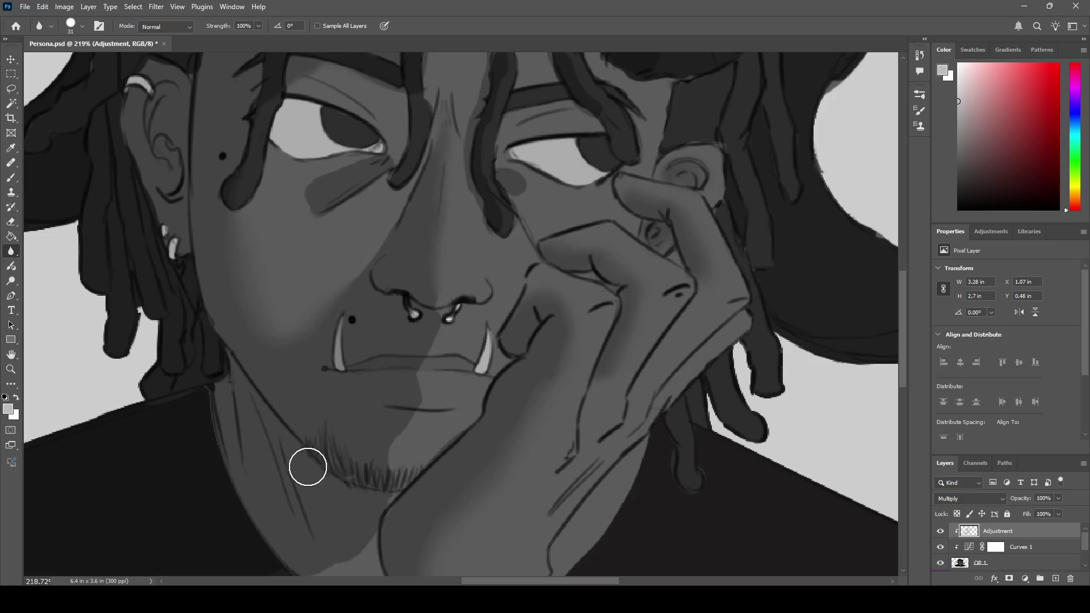
{"action": "left_click_drag", "start_coordinate": [522, 250], "coordinate": [553, 245]}
{"action": "key", "text": "h"}
{"action": "left_click_drag", "start_coordinate": [494, 163], "coordinate": [461, 242]}
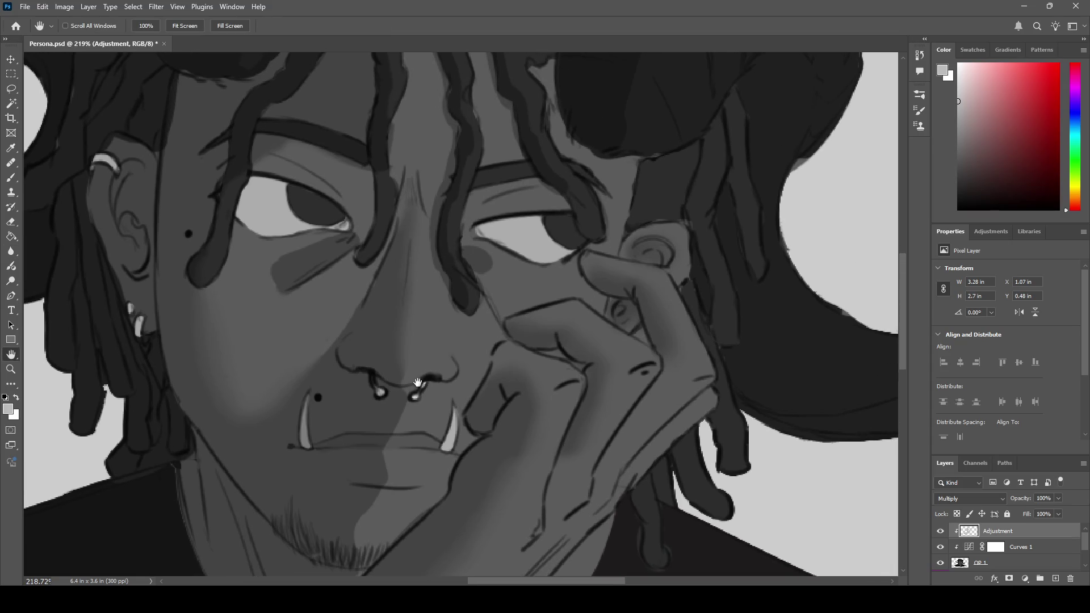
{"action": "mouse_move", "coordinate": [350, 307]}
{"action": "left_mouse_down"}
{"action": "mouse_move", "coordinate": [494, 346]}
{"action": "mouse_move", "coordinate": [433, 309]}
{"action": "mouse_move", "coordinate": [430, 288]}
{"action": "left_mouse_up"}
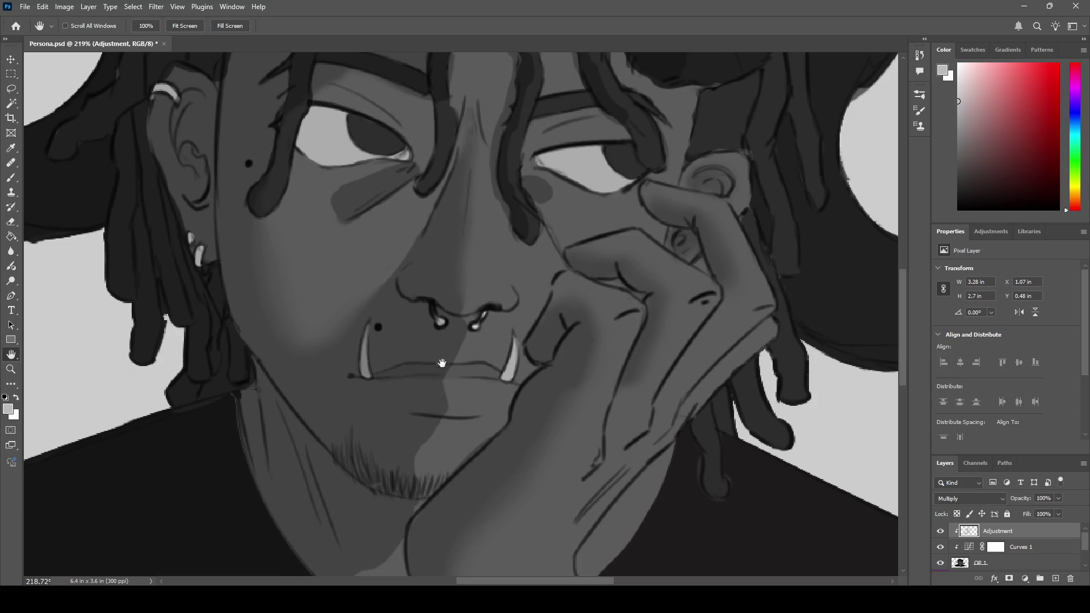
{"action": "key", "text": "b"}
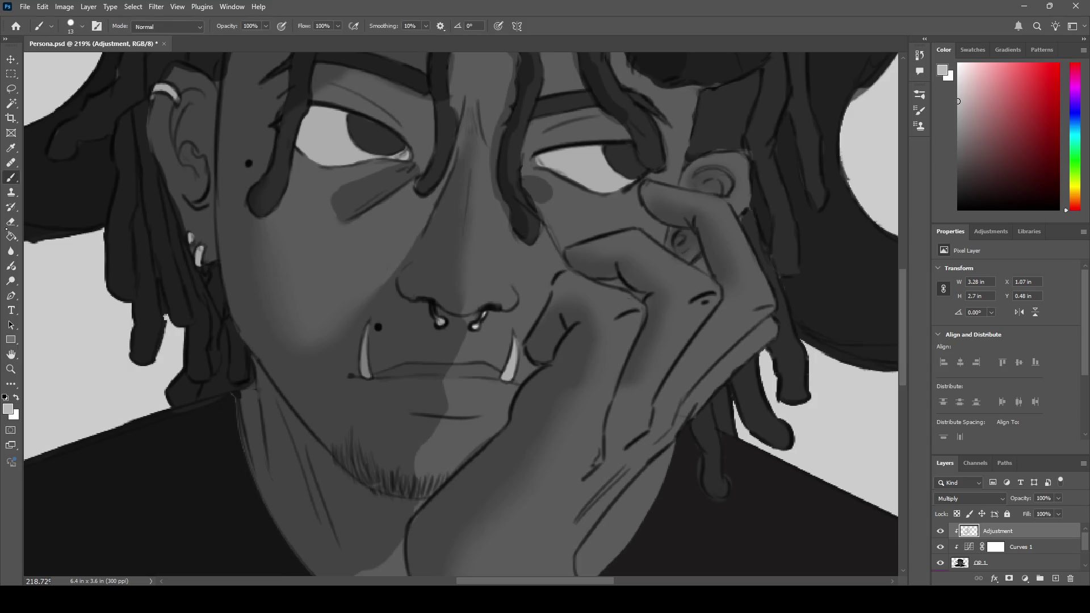
{"action": "left_click", "coordinate": [11, 251]}
{"action": "key", "text": "z"}
{"action": "mouse_move", "coordinate": [505, 317]}
{"action": "left_mouse_down"}
{"action": "mouse_move", "coordinate": [451, 319]}
{"action": "mouse_move", "coordinate": [487, 311]}
{"action": "left_mouse_up"}
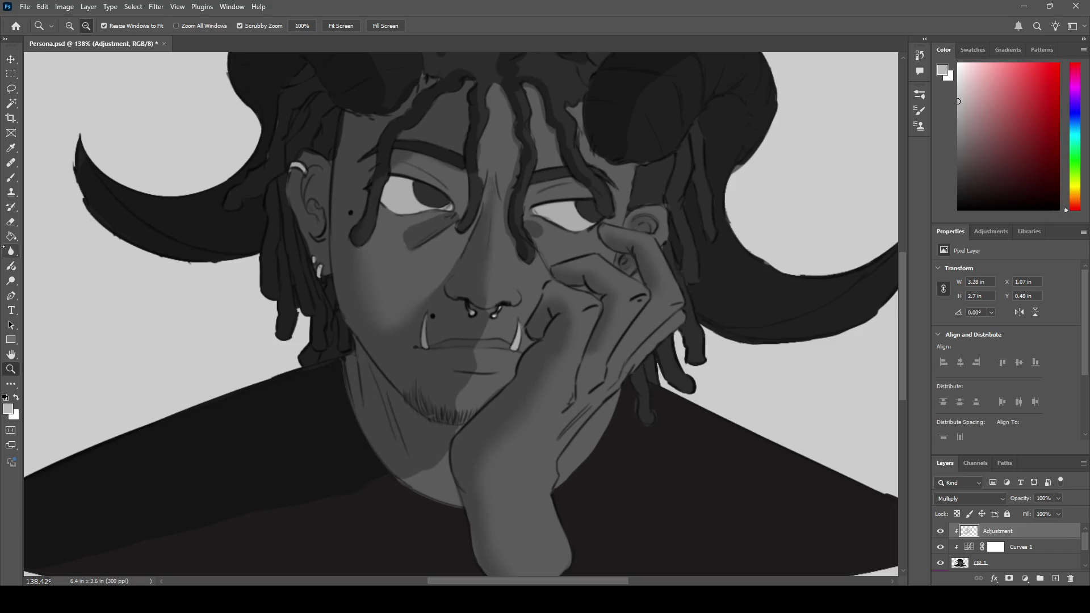
- Zoom in on the chin and blend its shading with the Blur tool
{"action": "key", "text": "z"}
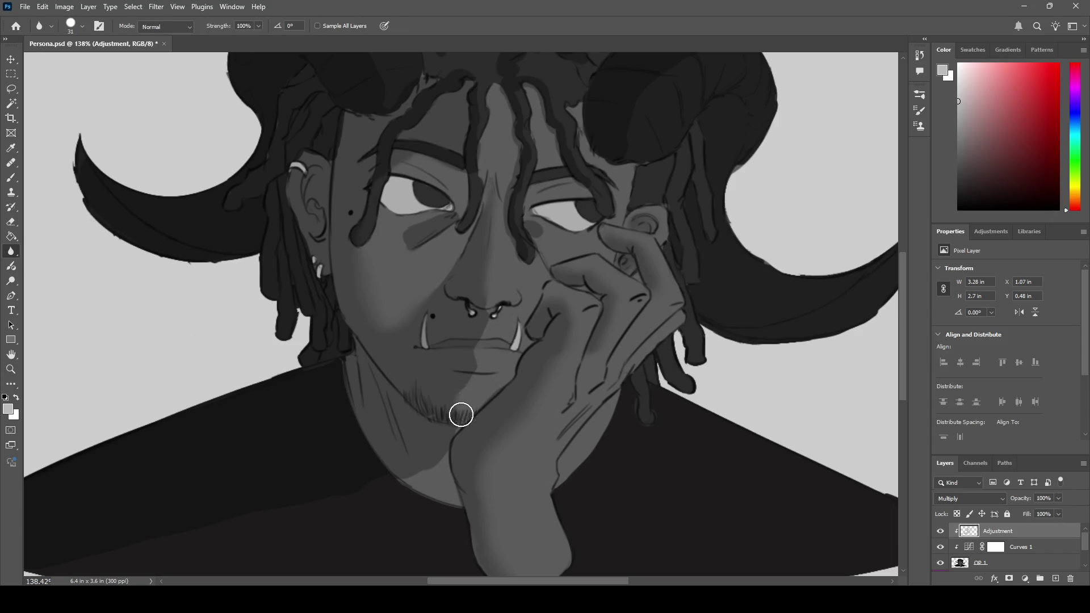
{"action": "key", "text": "z"}
{"action": "left_click_drag", "start_coordinate": [464, 414], "coordinate": [472, 411]}
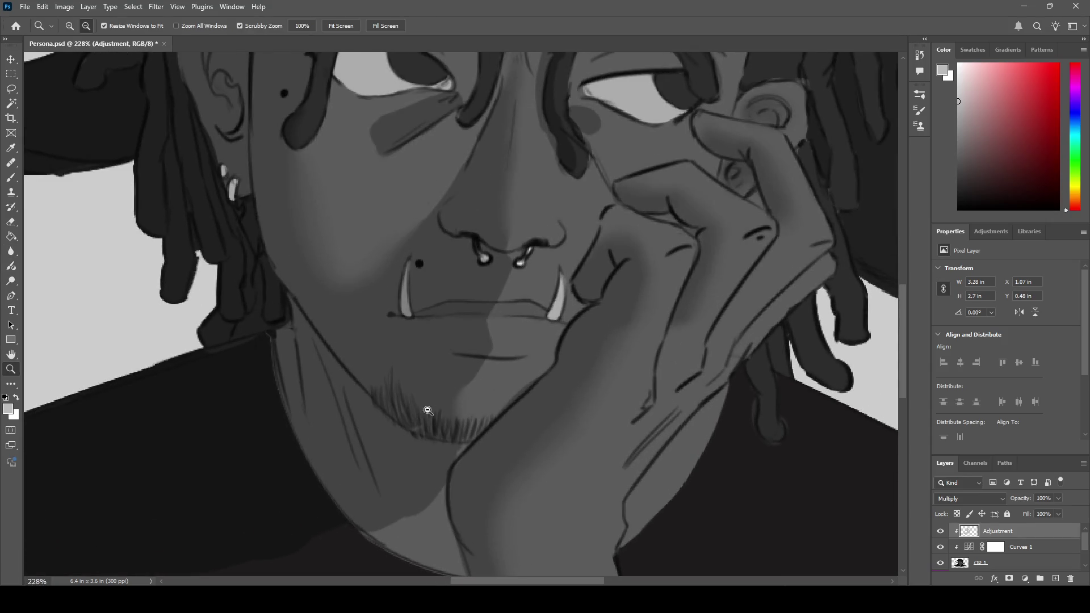
{"action": "key", "text": "z"}
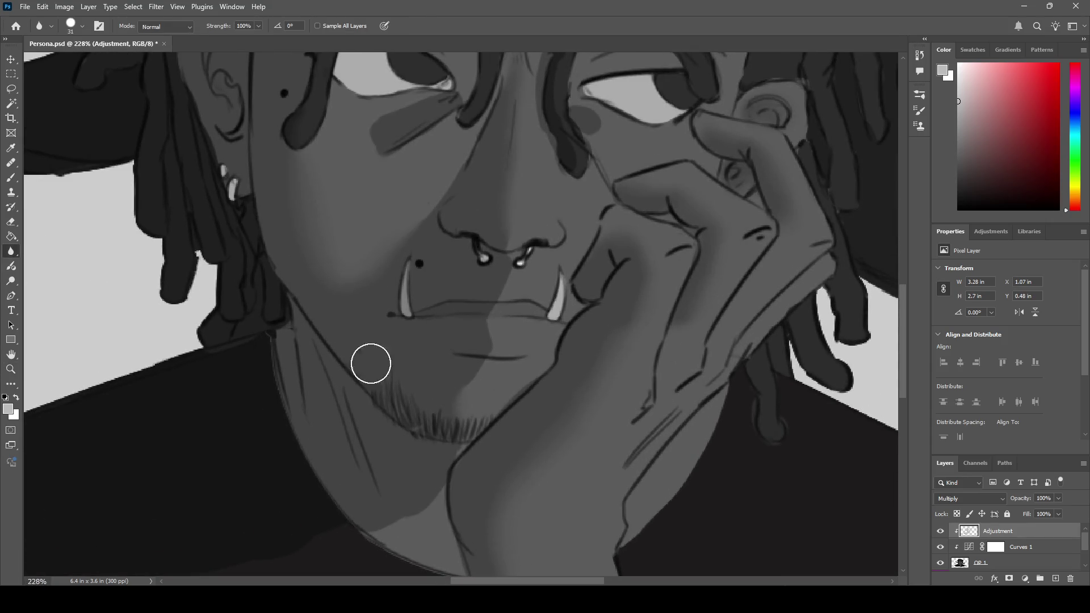
{"action": "mouse_move", "coordinate": [469, 386]}
{"action": "left_mouse_down"}
{"action": "mouse_move", "coordinate": [475, 369]}
{"action": "mouse_move", "coordinate": [457, 378]}
{"action": "mouse_move", "coordinate": [465, 370]}
{"action": "mouse_move", "coordinate": [455, 426]}
{"action": "mouse_move", "coordinate": [474, 388]}
{"action": "mouse_move", "coordinate": [448, 404]}
{"action": "mouse_move", "coordinate": [478, 377]}
{"action": "mouse_move", "coordinate": [442, 411]}
{"action": "mouse_move", "coordinate": [448, 433]}
{"action": "mouse_move", "coordinate": [442, 411]}
{"action": "left_mouse_up"}
{"action": "key", "text": "z"}
{"action": "left_click_drag", "start_coordinate": [504, 372], "coordinate": [461, 351]}
{"action": "left_click", "coordinate": [460, 351], "text": "alt"}
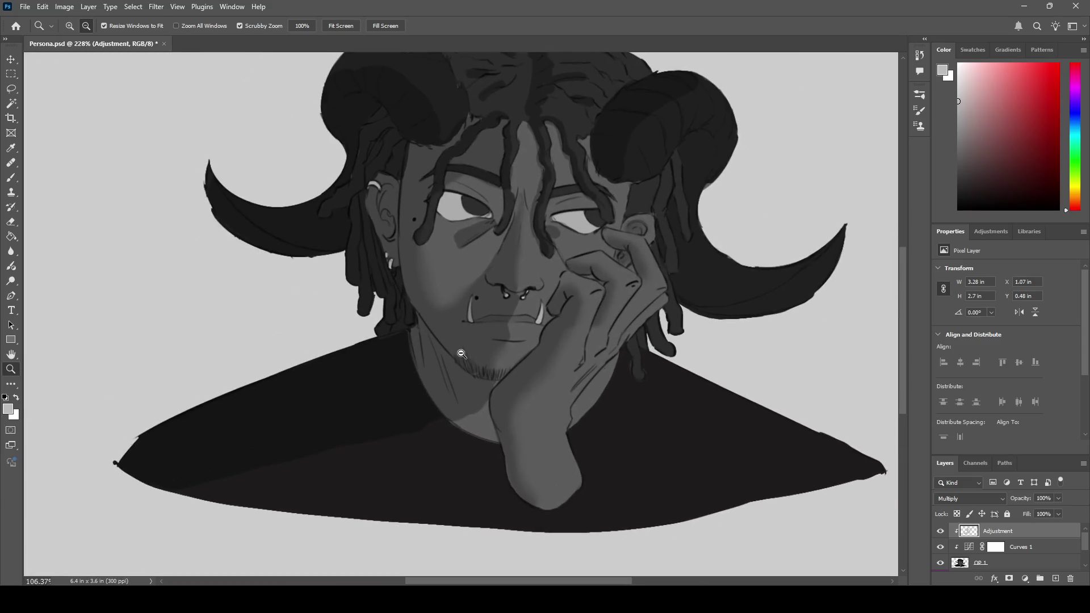
{"action": "scroll", "coordinate": [462, 353], "scroll_direction": "up", "scroll_amount": 3}
- Soften the Multiply shadow edge on the neck below the chin
{"action": "key", "text": "h"}
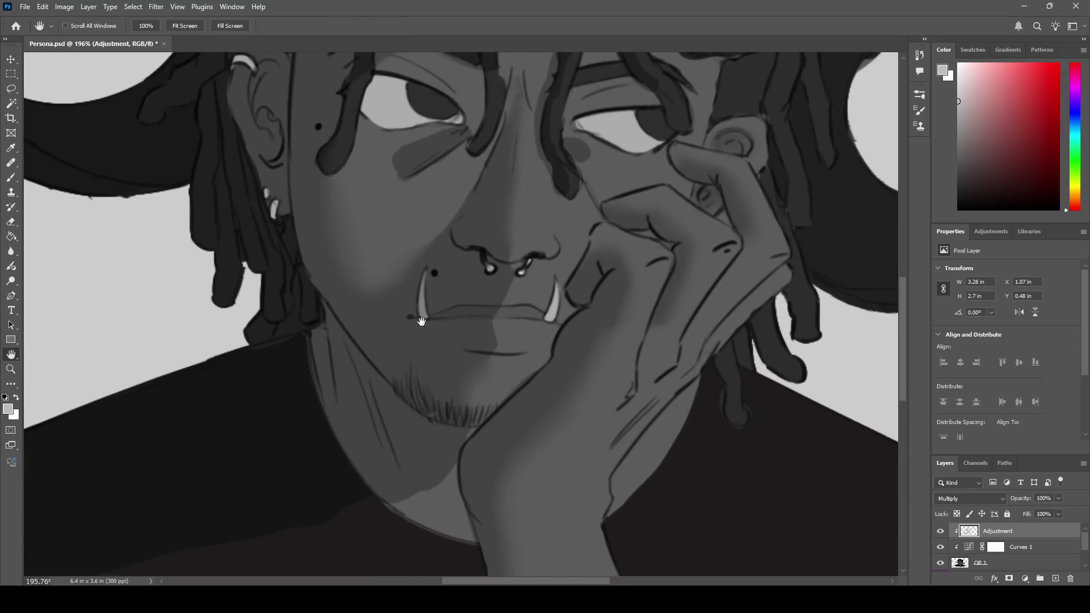
{"action": "mouse_move", "coordinate": [470, 374]}
{"action": "left_mouse_down"}
{"action": "mouse_move", "coordinate": [516, 414]}
{"action": "mouse_move", "coordinate": [475, 312]}
{"action": "mouse_move", "coordinate": [503, 328]}
{"action": "mouse_move", "coordinate": [507, 308]}
{"action": "left_mouse_up"}
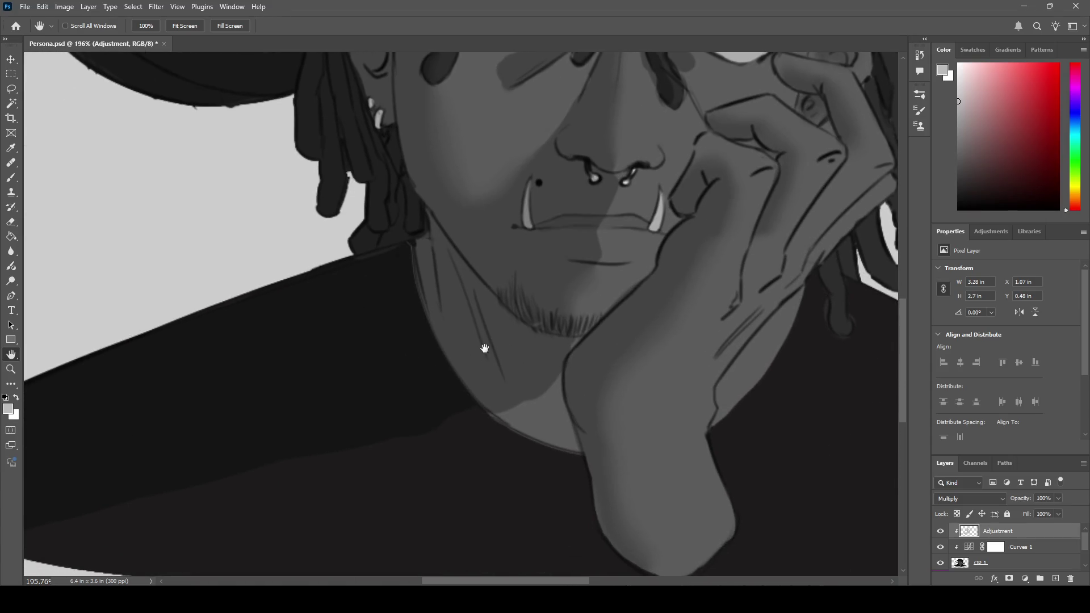
{"action": "left_click", "coordinate": [11, 251]}
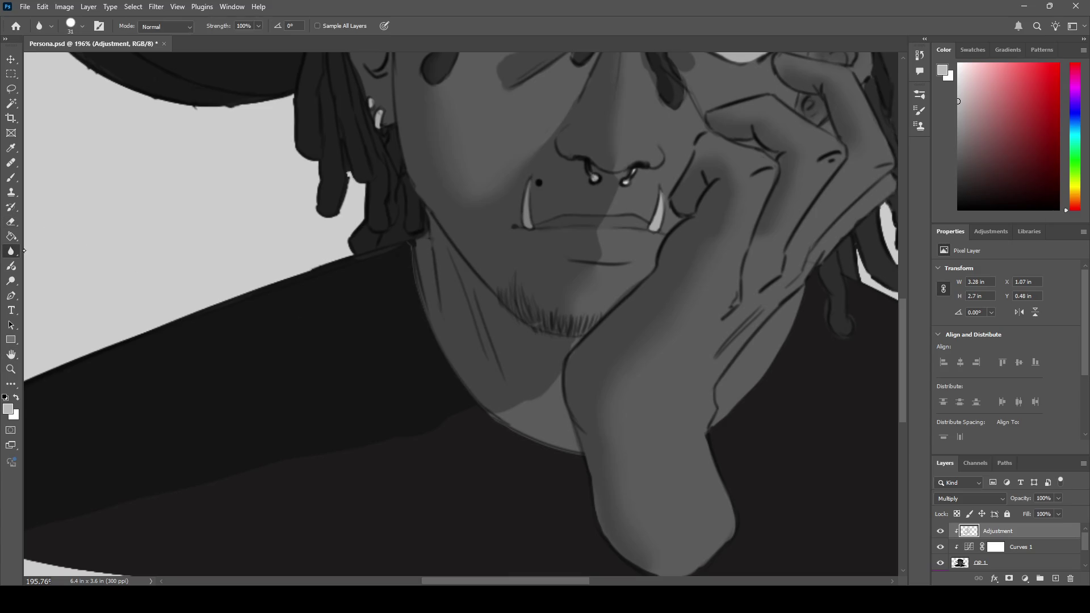
{"action": "mouse_move", "coordinate": [561, 345]}
{"action": "left_mouse_down"}
{"action": "mouse_move", "coordinate": [514, 398]}
{"action": "mouse_move", "coordinate": [541, 367]}
{"action": "left_mouse_up"}
{"action": "key", "text": "b"}
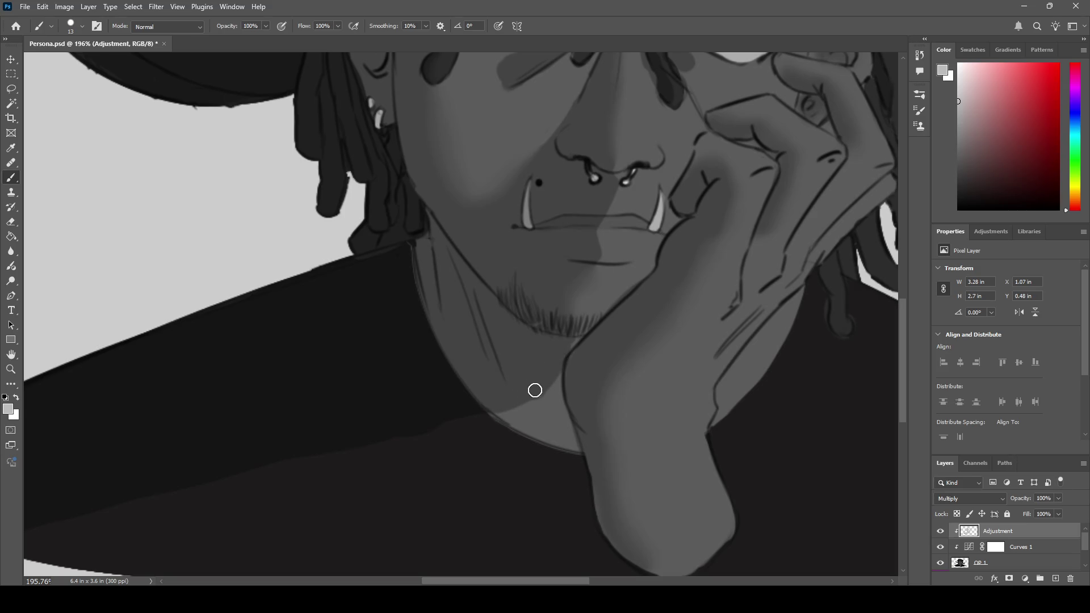
{"action": "key", "text": "z"}
{"action": "scroll", "coordinate": [635, 290], "scroll_direction": "down", "scroll_amount": 6}
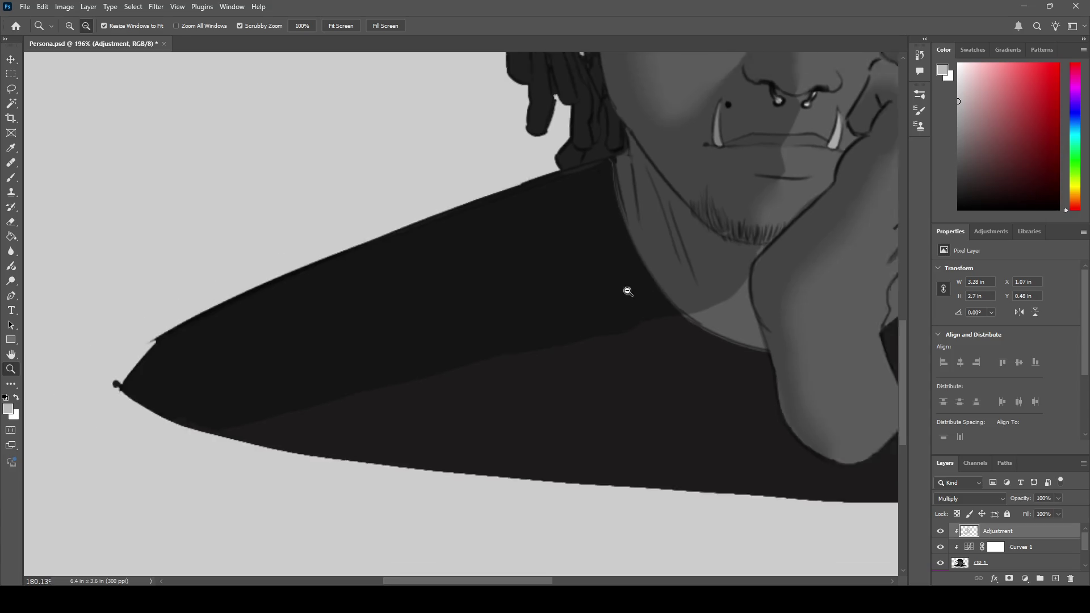
- Zoom into the dark shirt's pointed left tip and blur its hard shadow boundary
{"action": "scroll", "coordinate": [602, 298], "scroll_direction": "up", "scroll_amount": 3}
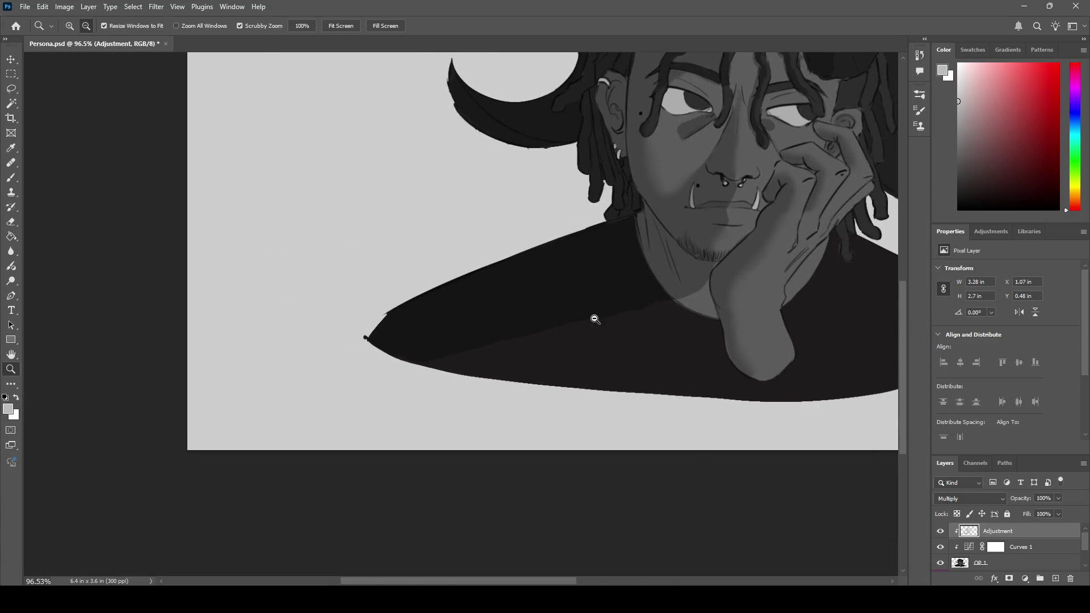
{"action": "key", "text": "e"}
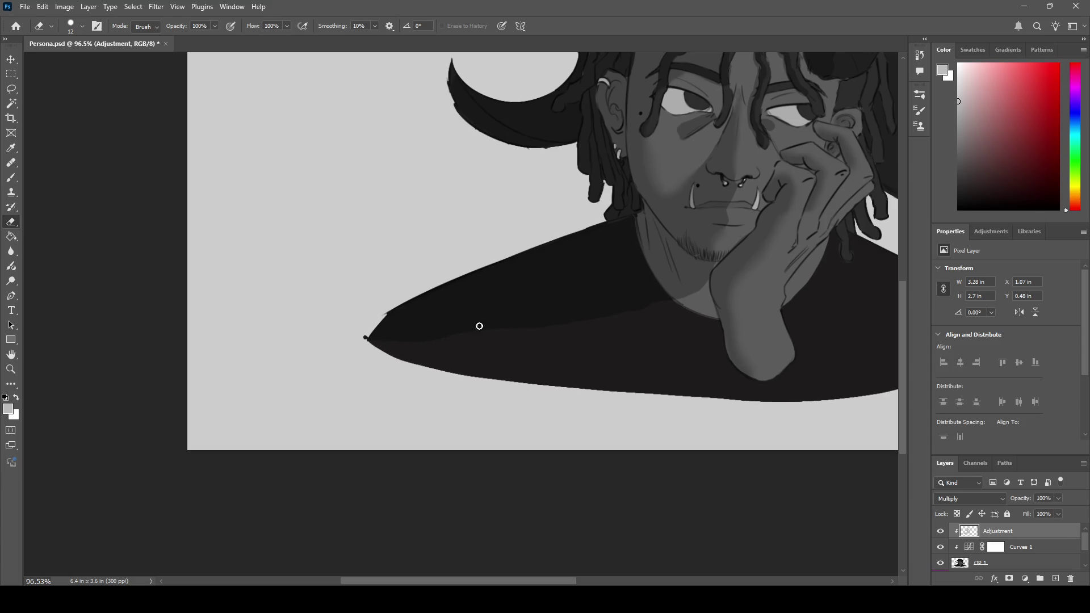
{"action": "key", "text": "h"}
{"action": "left_click_drag", "start_coordinate": [497, 297], "coordinate": [381, 354]}
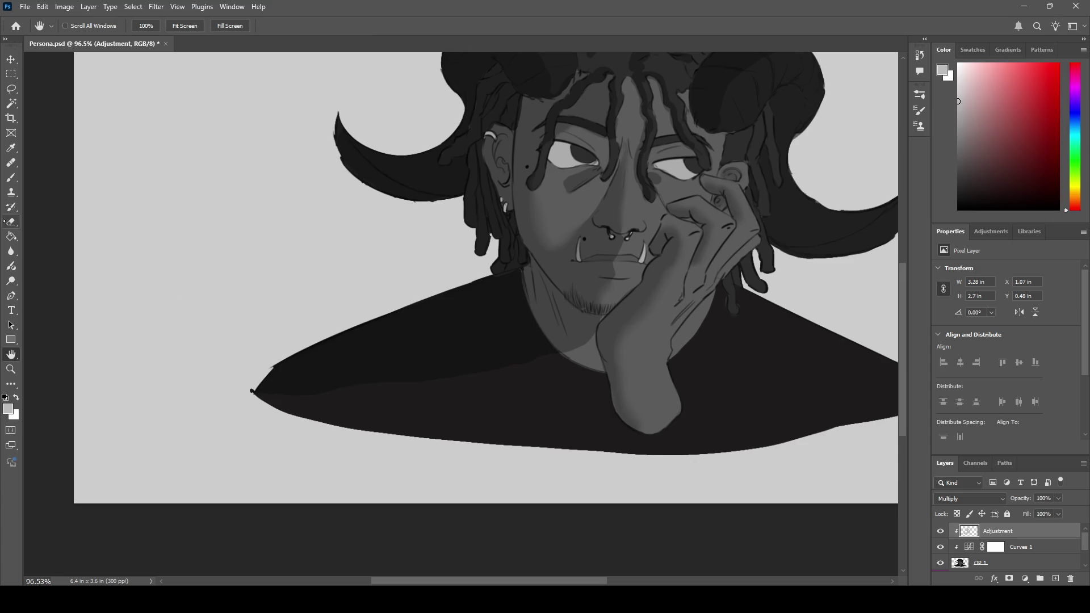
{"action": "key", "text": "space"}
{"action": "key", "text": "ctrl+space"}
{"action": "mouse_move", "coordinate": [326, 375]}
{"action": "left_mouse_down"}
{"action": "mouse_move", "coordinate": [365, 367]}
{"action": "mouse_move", "coordinate": [284, 361]}
{"action": "left_mouse_up"}
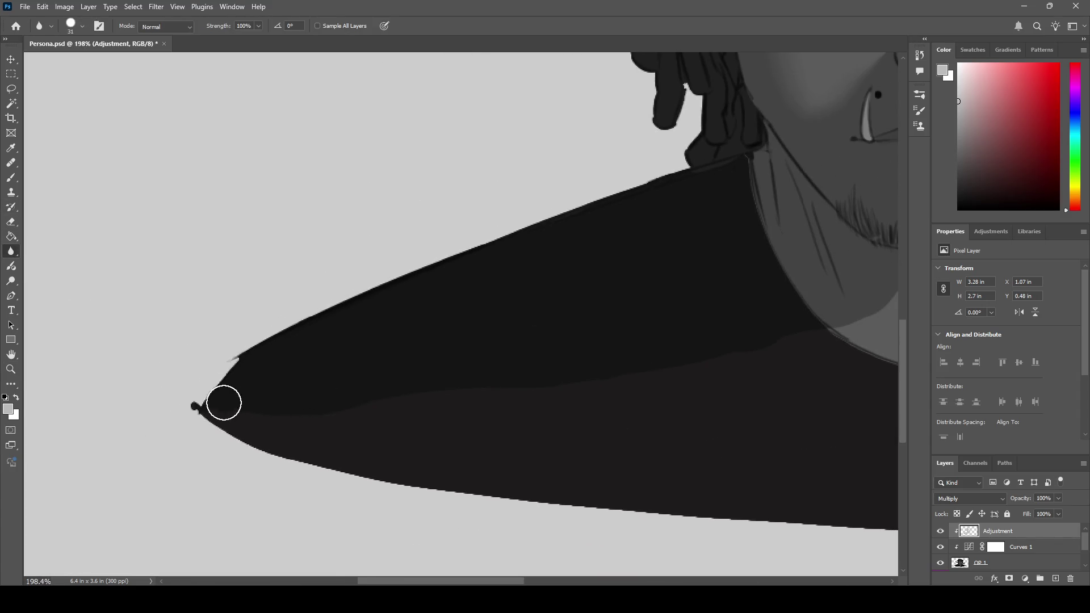
{"action": "mouse_move", "coordinate": [276, 399]}
{"action": "left_mouse_down"}
{"action": "mouse_move", "coordinate": [292, 418]}
{"action": "mouse_move", "coordinate": [355, 408]}
{"action": "mouse_move", "coordinate": [308, 406]}
{"action": "mouse_move", "coordinate": [409, 397]}
{"action": "mouse_move", "coordinate": [407, 387]}
{"action": "mouse_move", "coordinate": [409, 402]}
{"action": "mouse_move", "coordinate": [441, 385]}
{"action": "mouse_move", "coordinate": [421, 398]}
{"action": "mouse_move", "coordinate": [478, 395]}
{"action": "mouse_move", "coordinate": [476, 384]}
{"action": "mouse_move", "coordinate": [305, 397]}
{"action": "mouse_move", "coordinate": [411, 387]}
{"action": "mouse_move", "coordinate": [405, 412]}
{"action": "mouse_move", "coordinate": [284, 404]}
{"action": "mouse_move", "coordinate": [460, 402]}
{"action": "mouse_move", "coordinate": [562, 377]}
{"action": "mouse_move", "coordinate": [486, 386]}
{"action": "mouse_move", "coordinate": [611, 377]}
{"action": "mouse_move", "coordinate": [528, 363]}
{"action": "mouse_move", "coordinate": [648, 373]}
{"action": "mouse_move", "coordinate": [348, 380]}
{"action": "mouse_move", "coordinate": [474, 374]}
{"action": "mouse_move", "coordinate": [265, 407]}
{"action": "mouse_move", "coordinate": [322, 409]}
{"action": "mouse_move", "coordinate": [318, 397]}
{"action": "mouse_move", "coordinate": [455, 374]}
{"action": "mouse_move", "coordinate": [555, 398]}
{"action": "mouse_move", "coordinate": [608, 360]}
{"action": "mouse_move", "coordinate": [516, 397]}
{"action": "mouse_move", "coordinate": [292, 385]}
{"action": "mouse_move", "coordinate": [320, 399]}
{"action": "mouse_move", "coordinate": [455, 314]}
{"action": "mouse_move", "coordinate": [398, 315]}
{"action": "left_mouse_up"}
{"action": "key", "text": "z"}
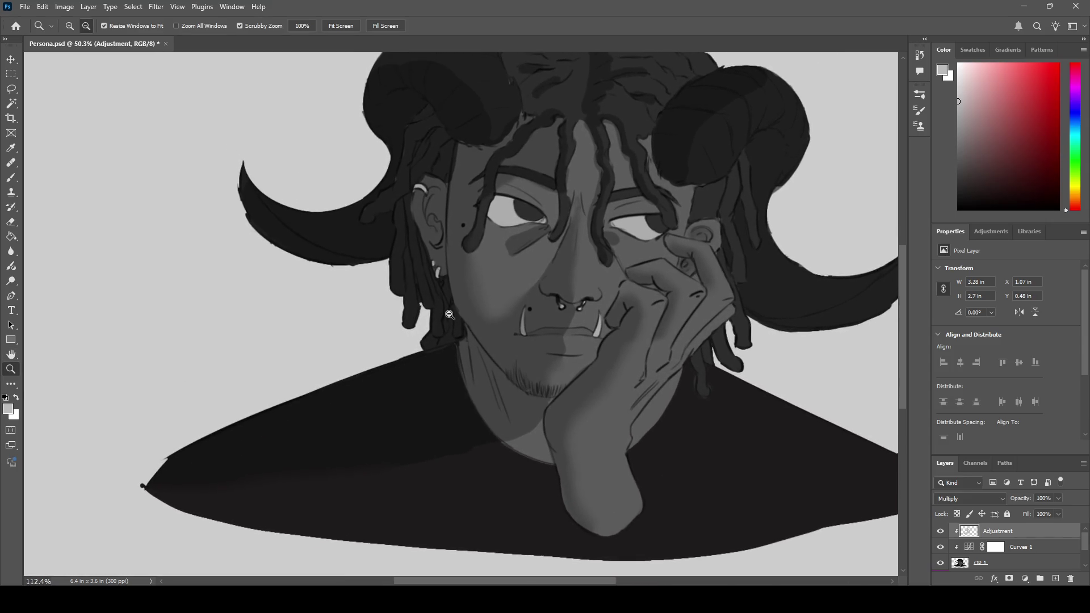
{"action": "key", "text": "h"}
{"action": "scroll", "coordinate": [408, 269], "scroll_direction": "up", "scroll_amount": 3}
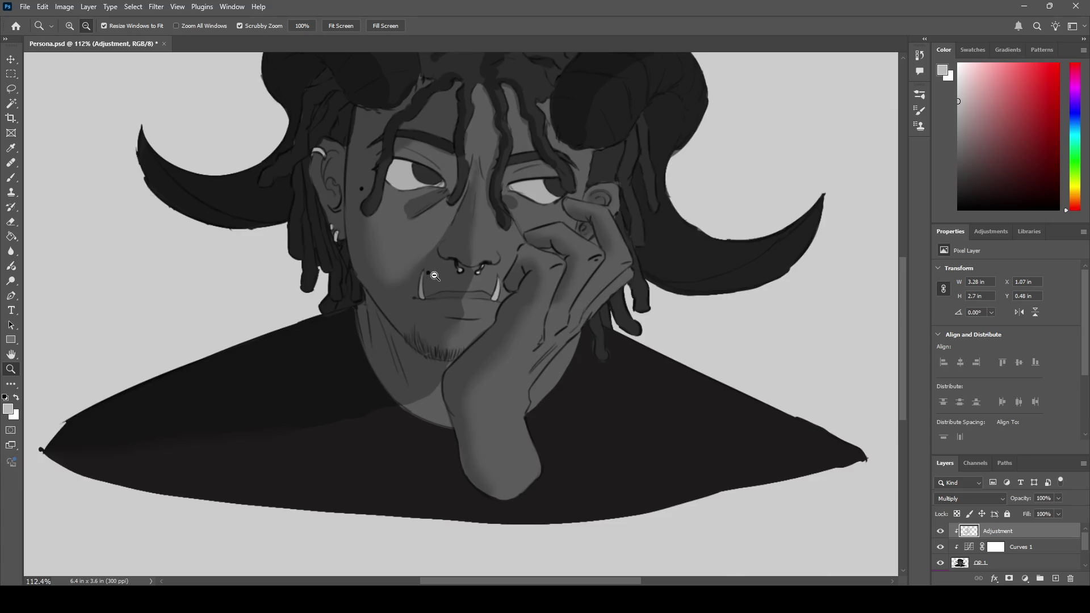
- Paint a dark crease stroke along the fingers of the cheek-resting hand, undoing and repainting it once
{"action": "left_click_drag", "start_coordinate": [435, 276], "coordinate": [453, 269]}
{"action": "key", "text": "b"}
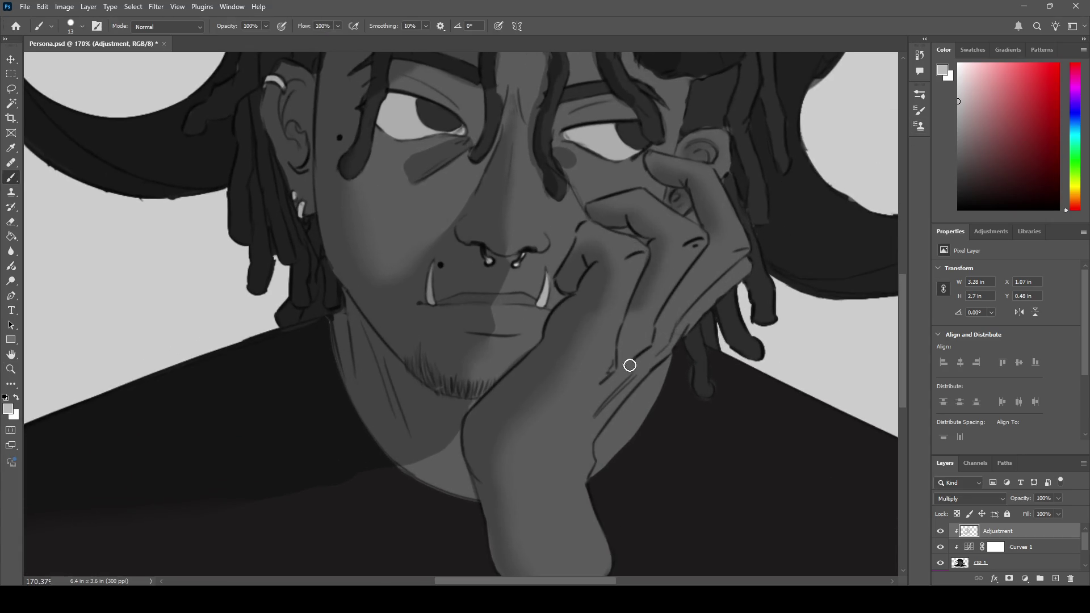
{"action": "left_click_drag", "start_coordinate": [603, 403], "coordinate": [630, 372]}
{"action": "left_click_drag", "start_coordinate": [629, 379], "coordinate": [592, 420]}
{"action": "key", "text": "ctrl+z"}
{"action": "key", "text": "ctrl+z"}
{"action": "left_click_drag", "start_coordinate": [631, 374], "coordinate": [602, 412]}
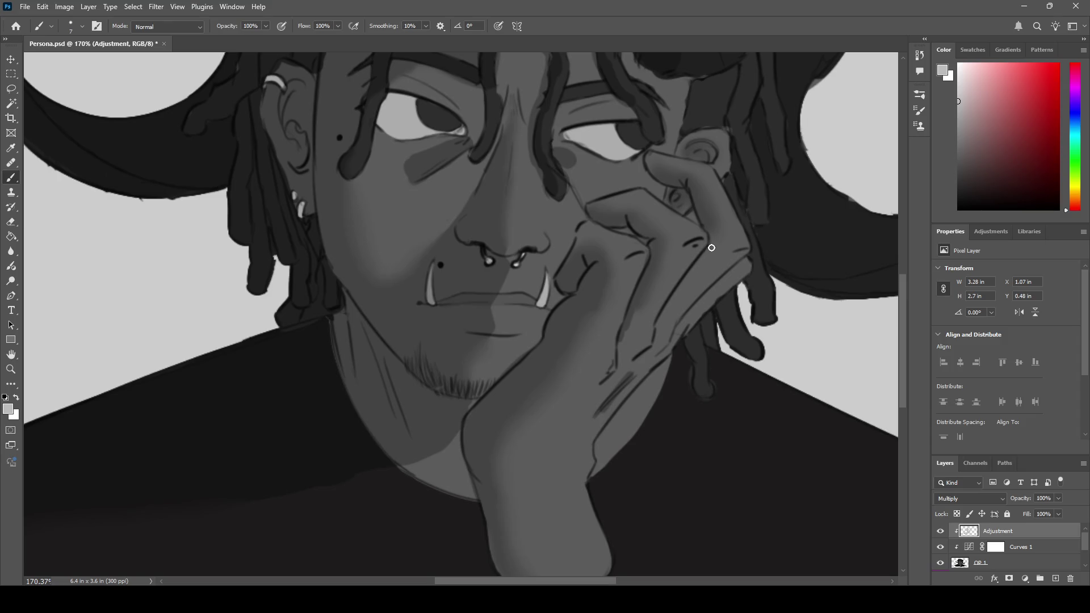
{"action": "key", "text": "z"}
{"action": "mouse_move", "coordinate": [737, 227]}
{"action": "left_mouse_down"}
{"action": "mouse_move", "coordinate": [680, 239]}
{"action": "mouse_move", "coordinate": [689, 239]}
{"action": "left_mouse_up"}
{"action": "key", "text": "h"}
{"action": "mouse_move", "coordinate": [649, 276]}
{"action": "left_mouse_down"}
{"action": "mouse_move", "coordinate": [628, 310]}
{"action": "mouse_move", "coordinate": [618, 282]}
{"action": "mouse_move", "coordinate": [646, 277]}
{"action": "mouse_move", "coordinate": [603, 294]}
{"action": "mouse_move", "coordinate": [570, 236]}
{"action": "left_mouse_up"}
{"action": "key", "text": "z"}
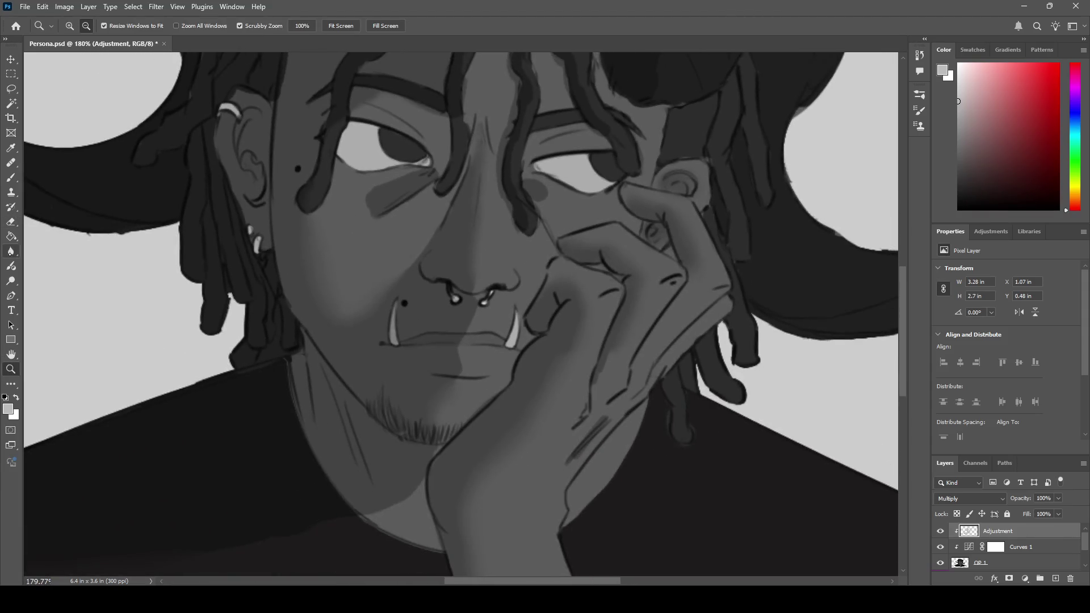
{"action": "key", "text": "z"}
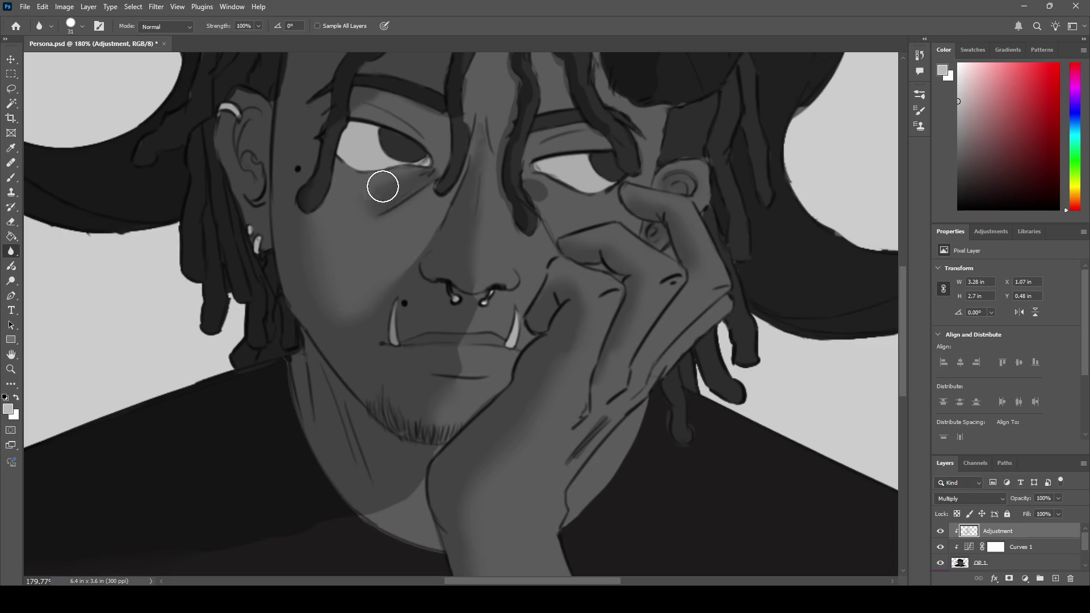
- Erase part of the light shading streak under the left eye
{"action": "scroll", "coordinate": [399, 200], "scroll_direction": "up", "scroll_amount": 2}
{"action": "key", "text": "h"}
{"action": "mouse_move", "coordinate": [391, 233]}
{"action": "left_mouse_down"}
{"action": "mouse_move", "coordinate": [464, 294]}
{"action": "mouse_move", "coordinate": [472, 251]}
{"action": "left_mouse_up"}
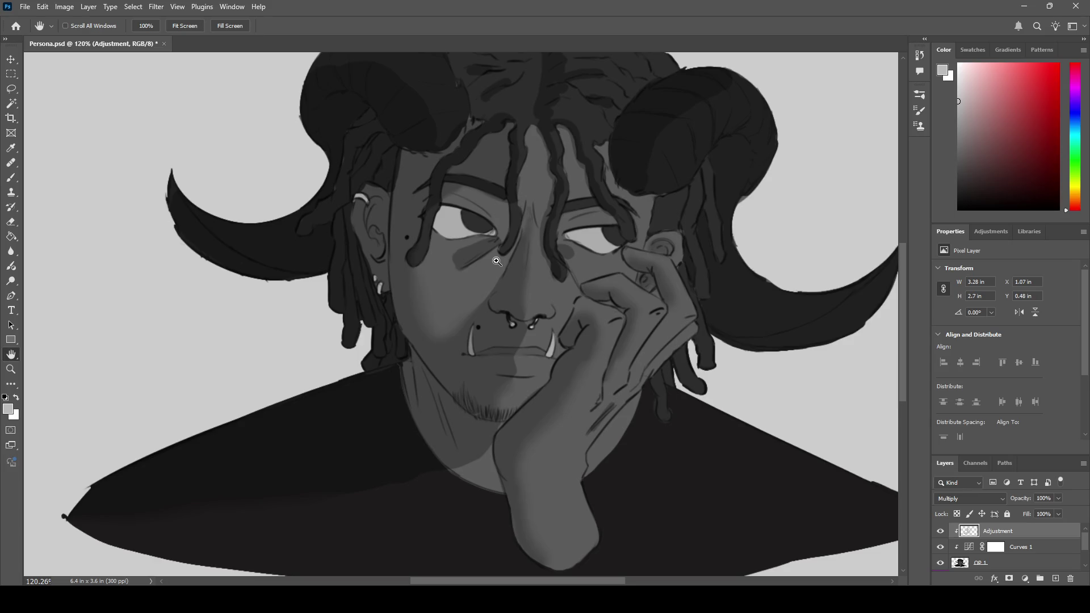
{"action": "key", "text": "e"}
{"action": "mouse_move", "coordinate": [455, 267]}
{"action": "left_mouse_down"}
{"action": "mouse_move", "coordinate": [469, 273]}
{"action": "mouse_move", "coordinate": [477, 244]}
{"action": "mouse_move", "coordinate": [494, 244]}
{"action": "mouse_move", "coordinate": [477, 252]}
{"action": "left_mouse_up"}
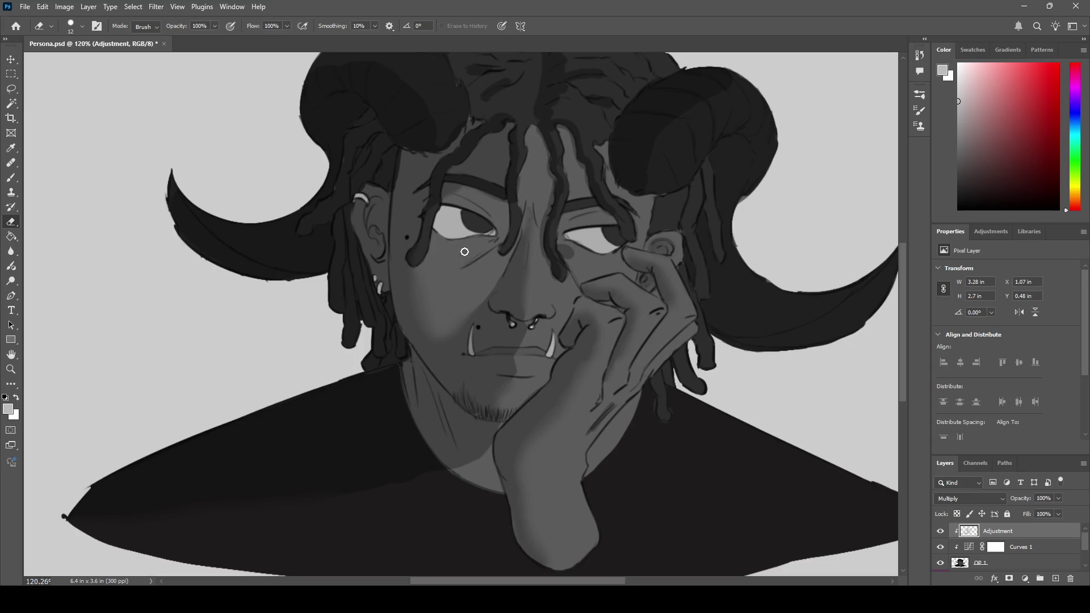
{"action": "key", "text": "b"}
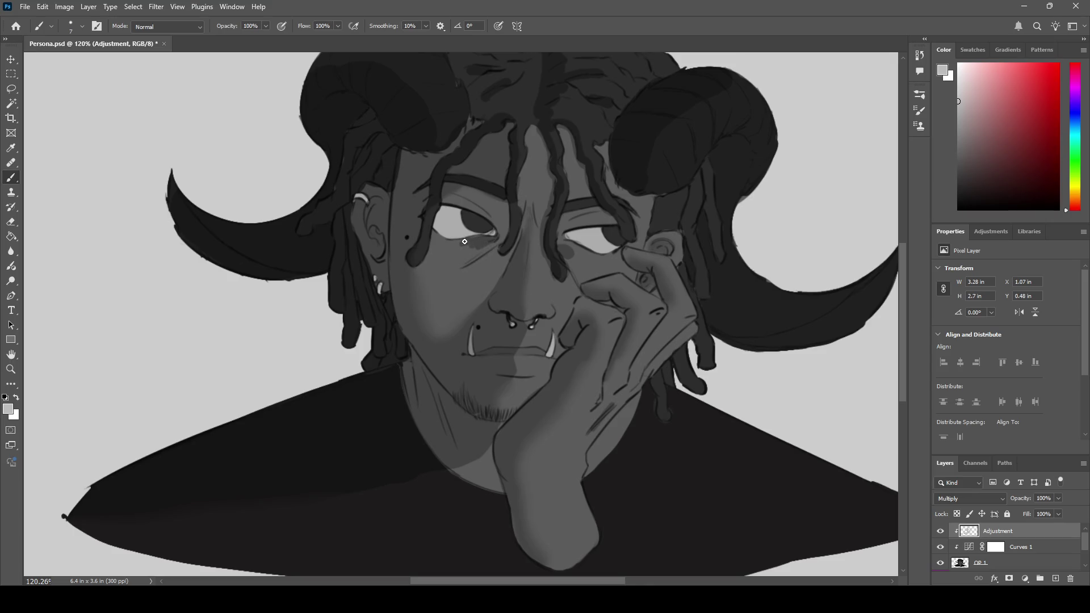
{"action": "key", "text": "z"}
{"action": "scroll", "coordinate": [495, 228], "scroll_direction": "down", "scroll_amount": 3}
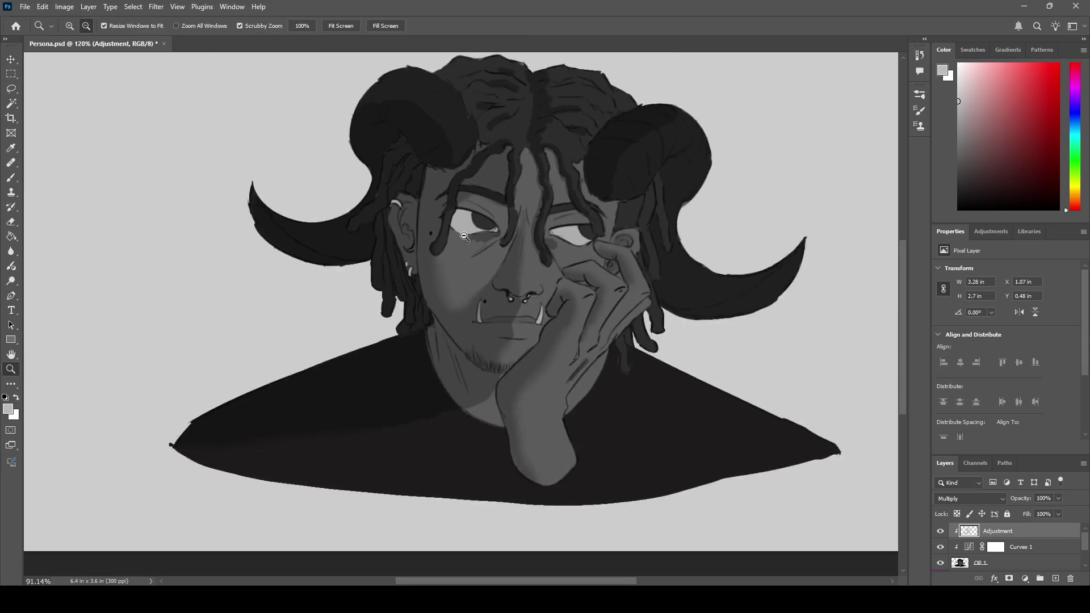
{"action": "scroll", "coordinate": [487, 234], "scroll_direction": "up", "scroll_amount": 5}
{"action": "scroll", "coordinate": [487, 233], "scroll_direction": "down", "scroll_amount": 3}
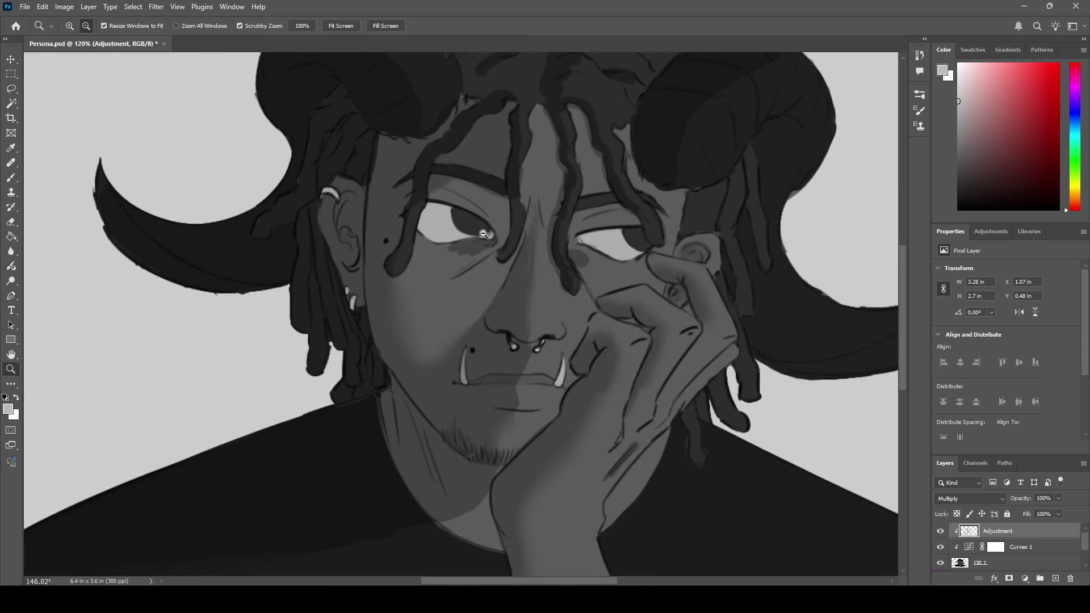
{"action": "scroll", "coordinate": [482, 233], "scroll_direction": "up", "scroll_amount": 2}
{"action": "scroll", "coordinate": [482, 233], "scroll_direction": "down", "scroll_amount": 3}
{"action": "scroll", "coordinate": [482, 233], "scroll_direction": "up", "scroll_amount": 3}
{"action": "key", "text": "e"}
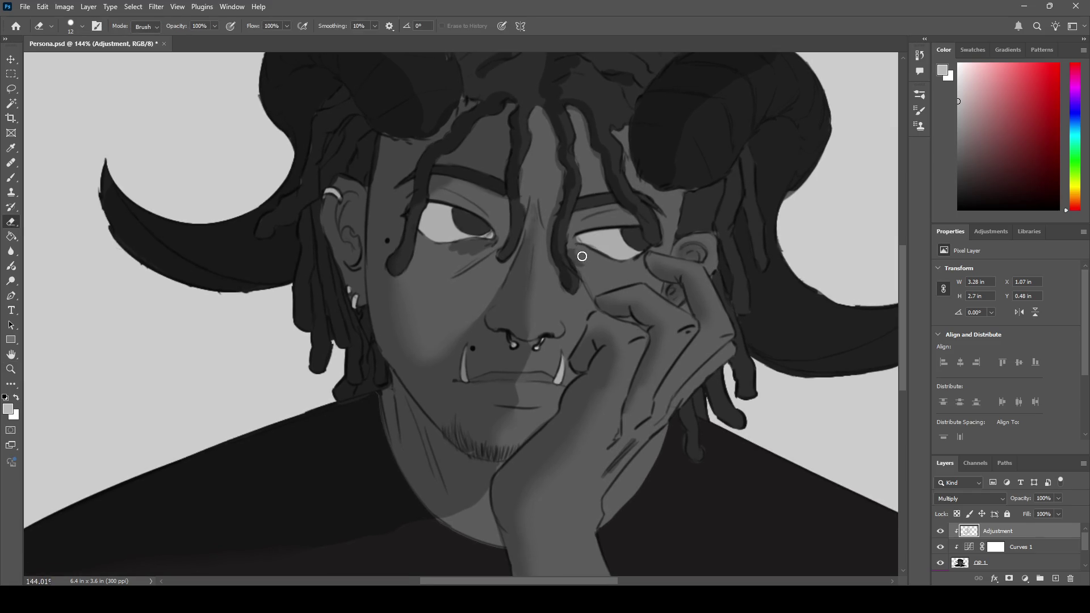